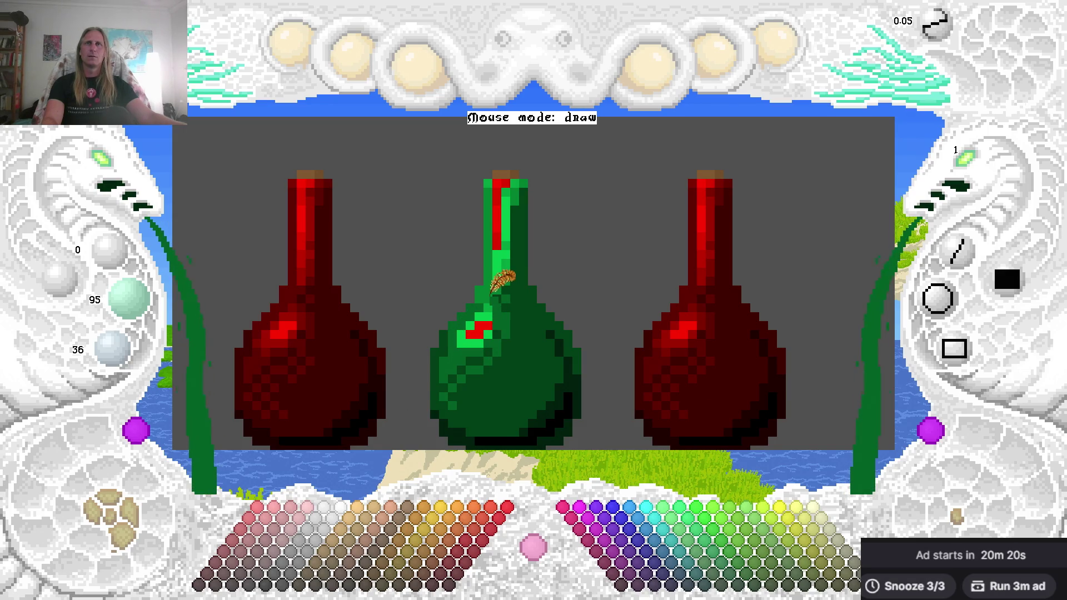
# Paint green over the red stripe in the middle bottle's neck, saving the drawing along the way.
pyautogui.moveTo(490, 276)
pyautogui.mouseDown()
pyautogui.moveTo(493, 228)
pyautogui.moveTo(494, 276)
pyautogui.mouseUp()
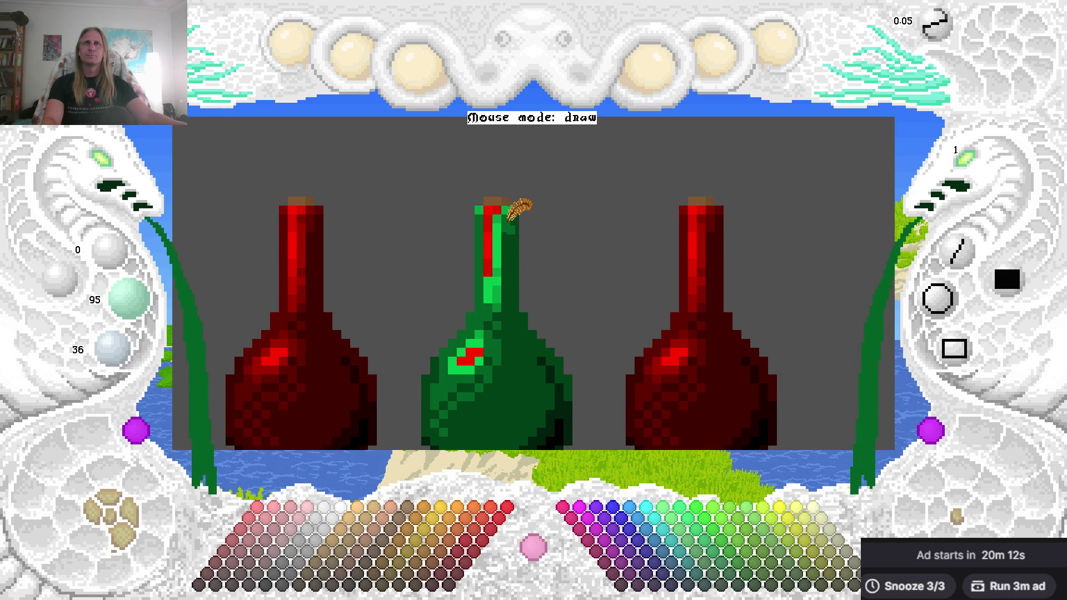
pyautogui.hotkey('ctrl', 's')
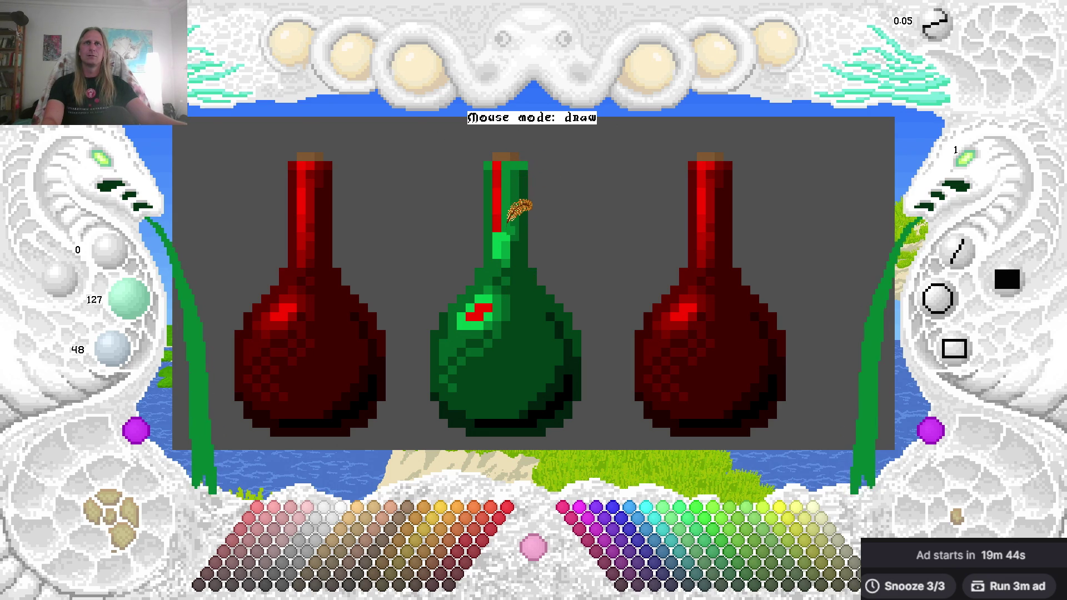
pyautogui.moveTo(510, 251); pyautogui.dragTo(495, 175)
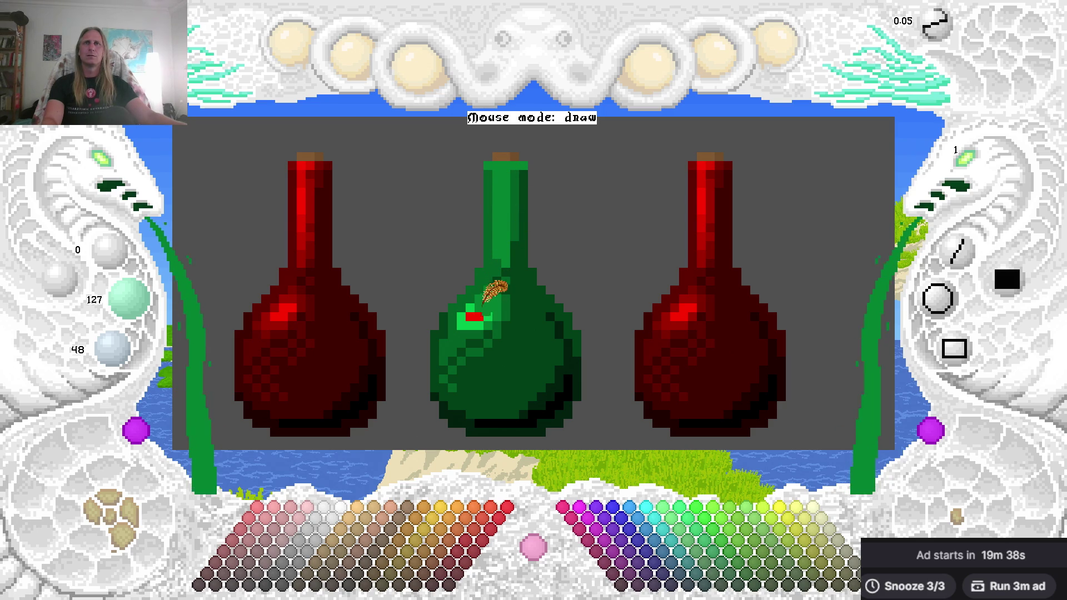
# Paint over the leftover red pixels on the green bottle's body.
pyautogui.click(471, 317)
pyautogui.click(476, 318)
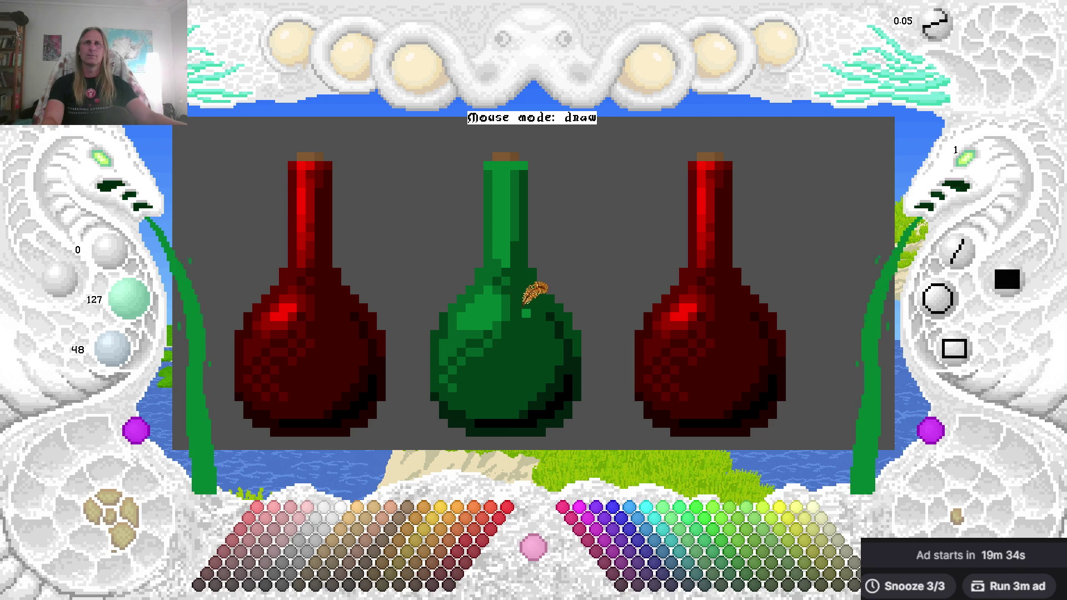
pyautogui.click(562, 286)
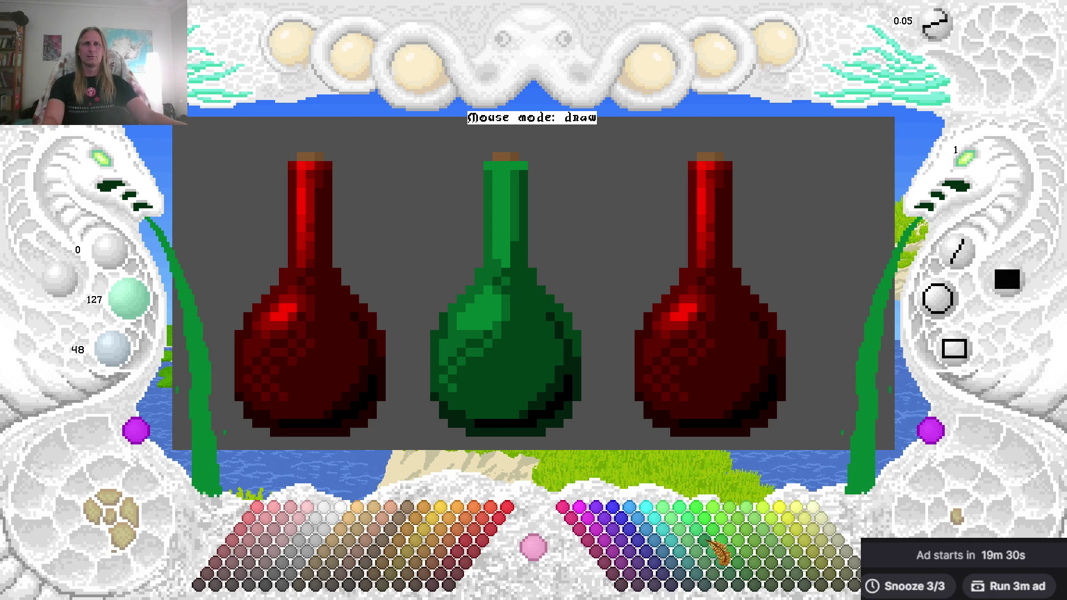
# Choose a brighter green, paint a glint on the bottle's body, and save.
pyautogui.click(694, 508)
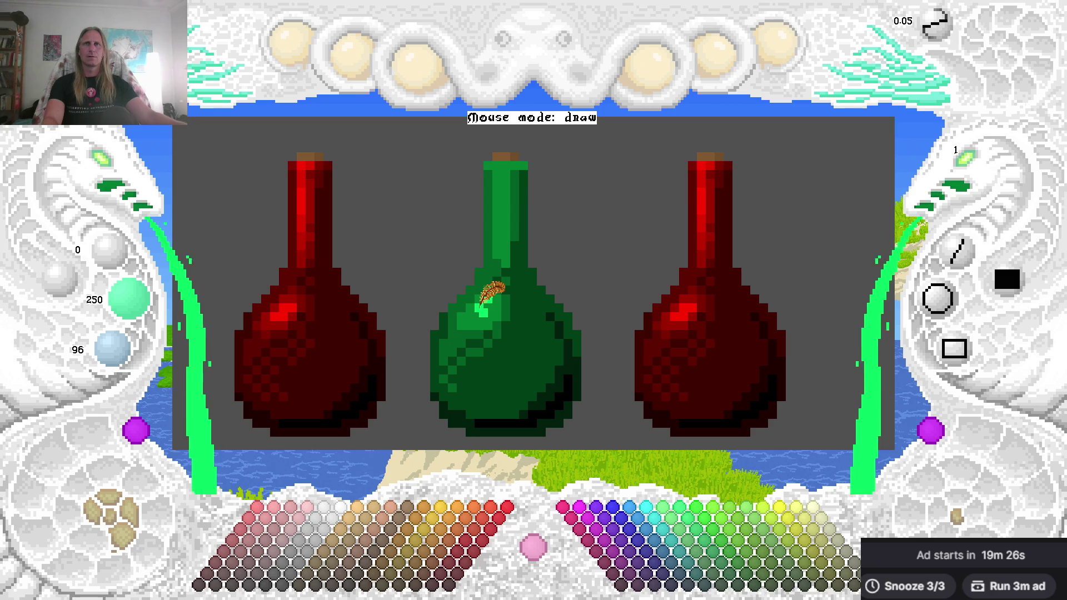
pyautogui.moveTo(482, 313); pyautogui.dragTo(468, 316)
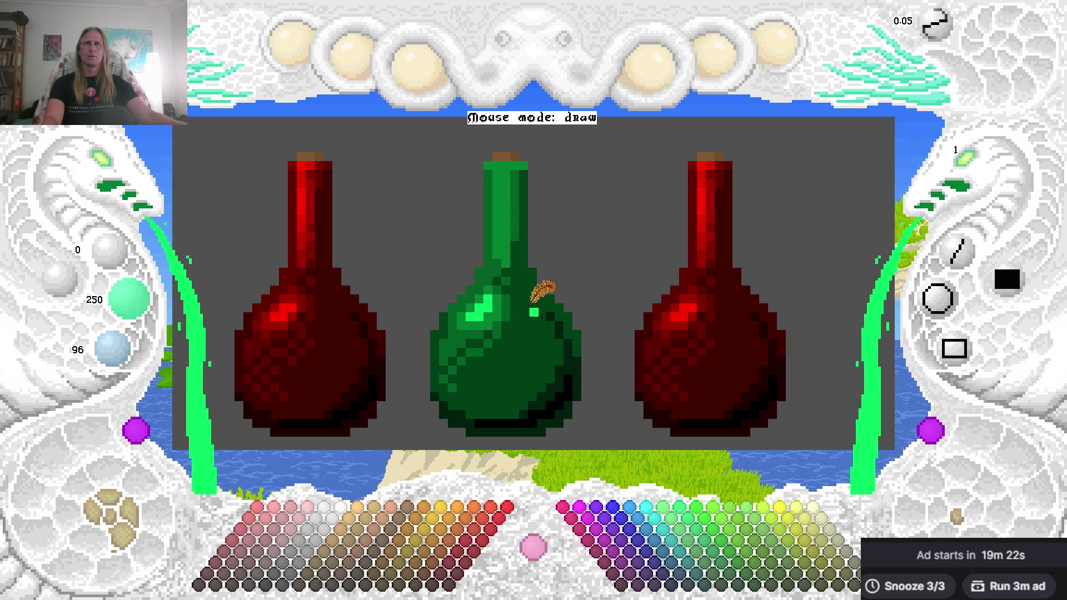
pyautogui.hotkey('ctrl', 's')
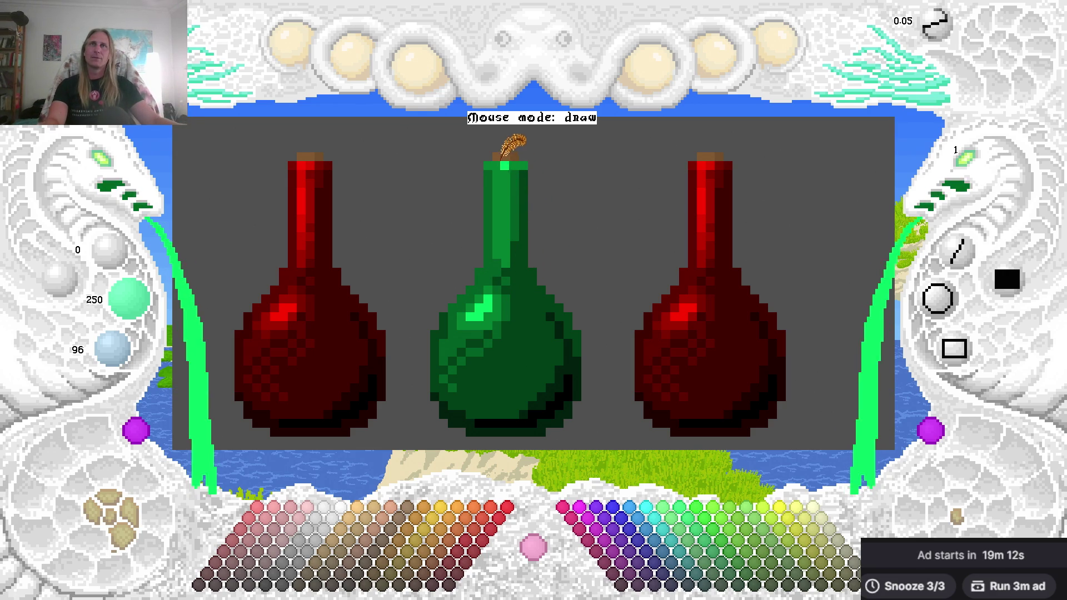
# Paint bright-green highlights across the neck's top and down its length.
pyautogui.moveTo(495, 165); pyautogui.dragTo(511, 166)
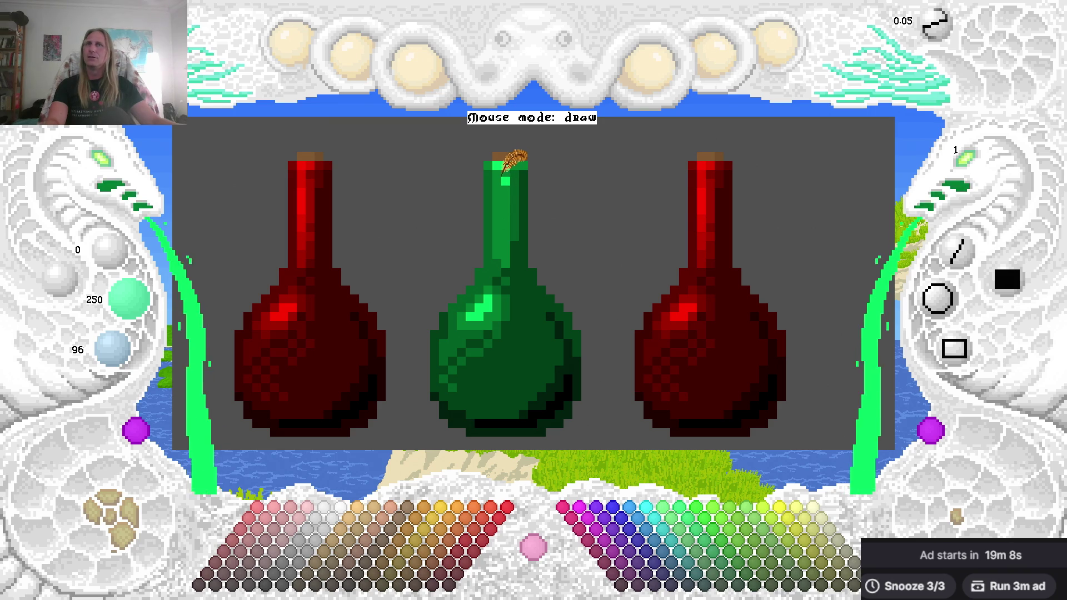
pyautogui.moveTo(503, 171); pyautogui.dragTo(500, 229)
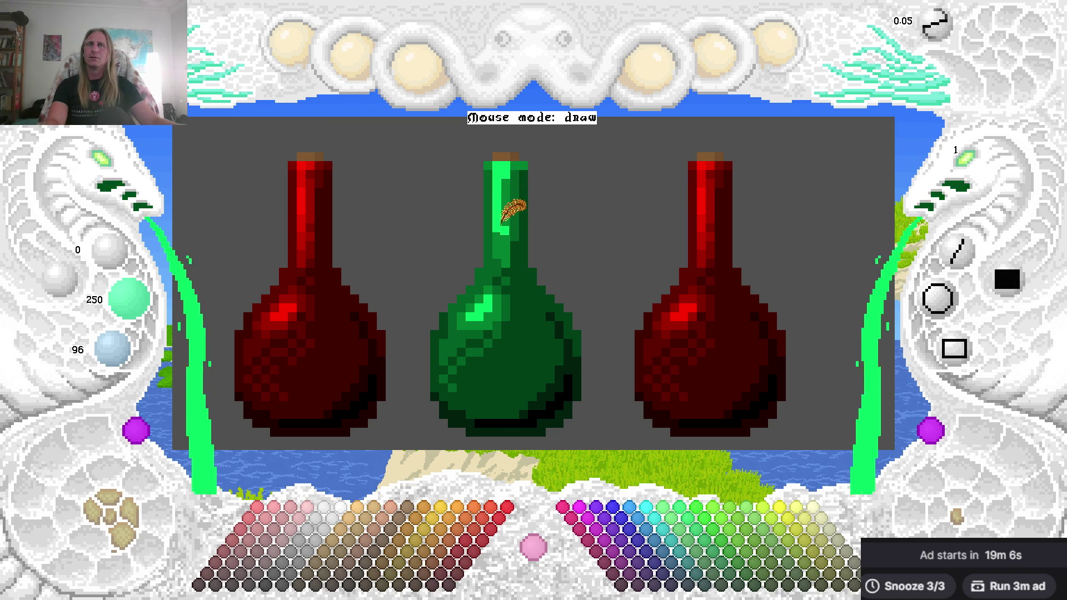
pyautogui.rightClick(509, 177)
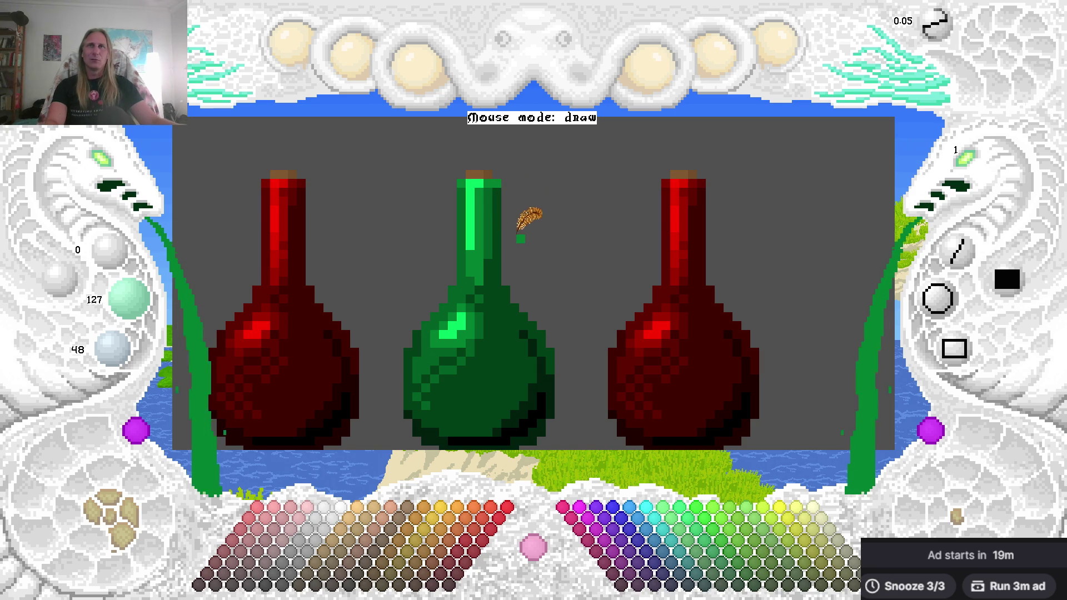
# Extend the bright-green neck highlight lower, save, and add a bright pixel to the body glint.
pyautogui.click(695, 525)
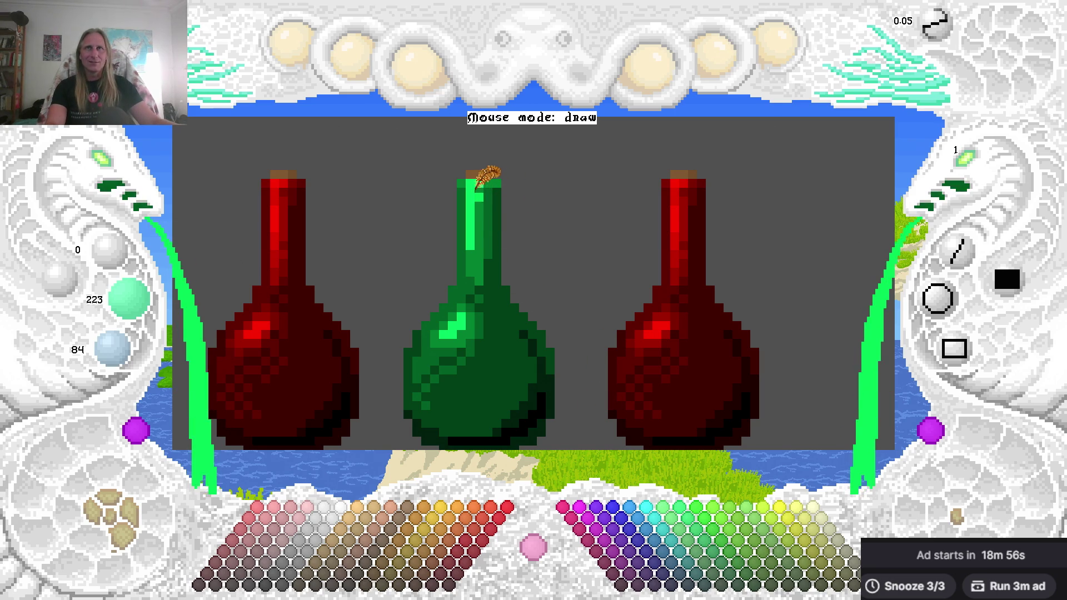
pyautogui.moveTo(469, 236); pyautogui.dragTo(469, 256)
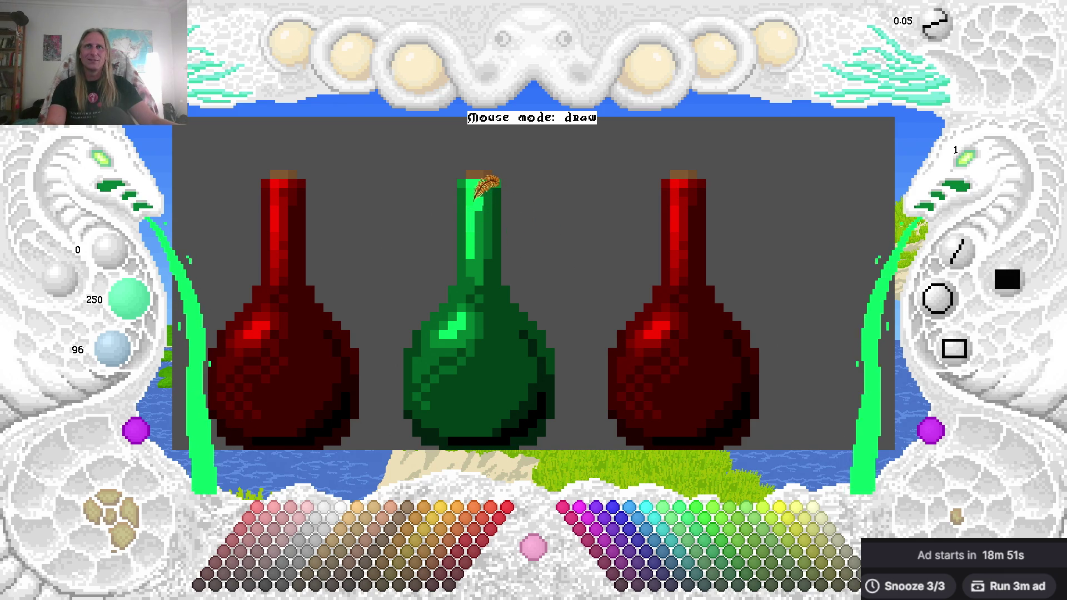
pyautogui.rightClick(478, 201)
pyautogui.hotkey('ctrl', 's')
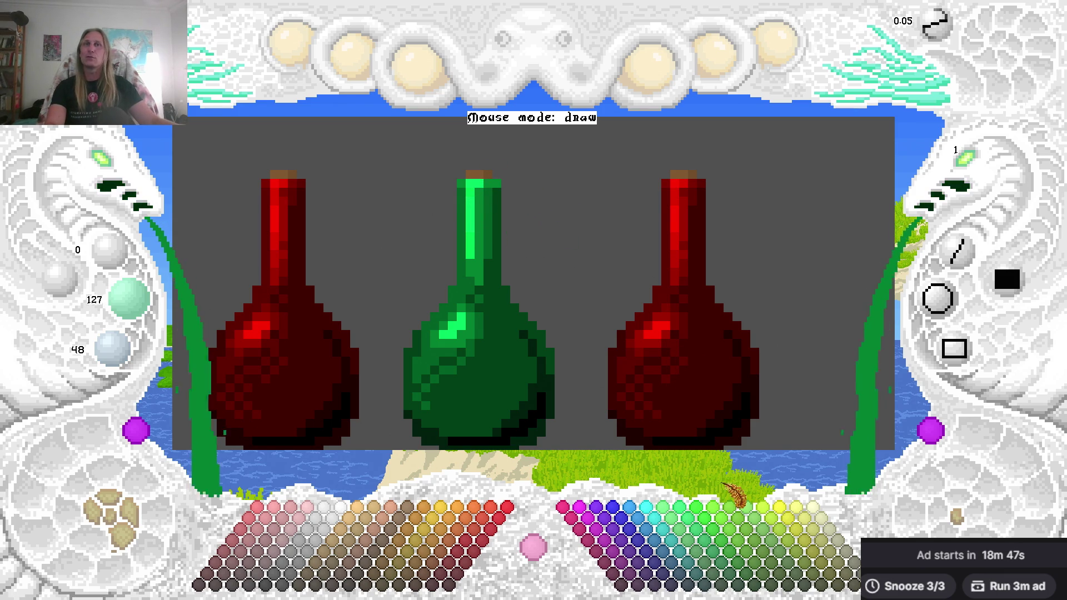
pyautogui.rightClick(461, 316)
pyautogui.click(509, 318)
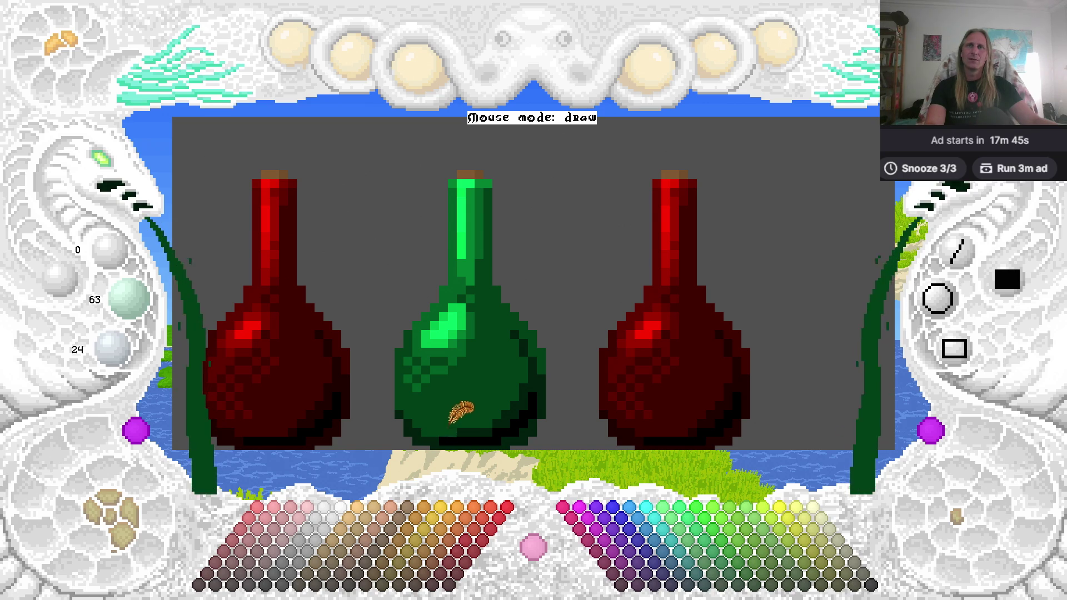
# Save, pan around the canvas, refit the view on all three bottles, and sample the neck's dark green.
pyautogui.hotkey('ctrl', 's')
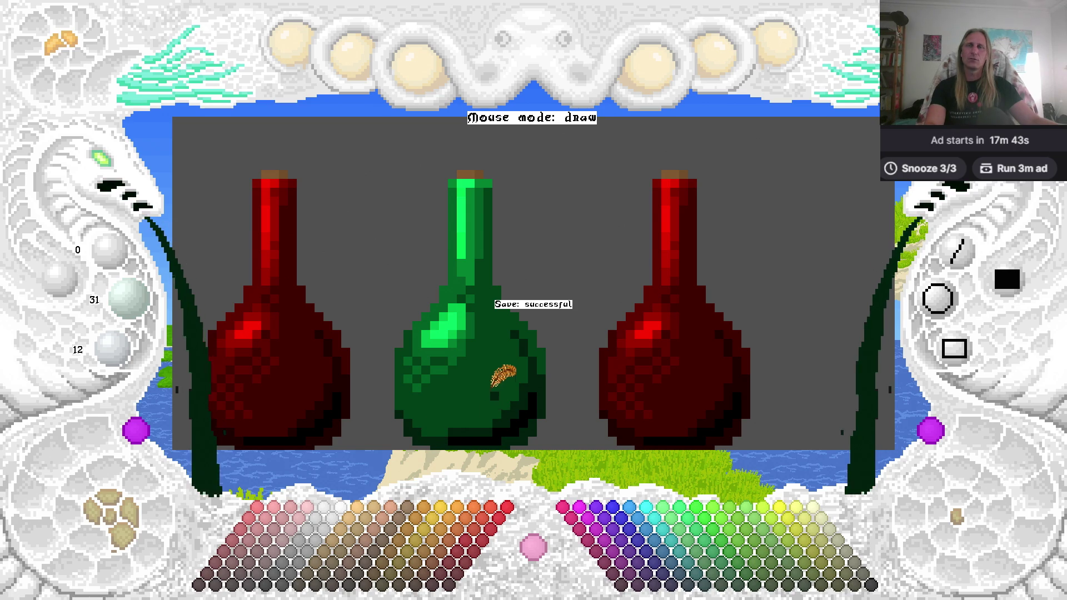
pyautogui.hscroll(1, 494, 330)
pyautogui.hscroll(-2, 494, 330)
pyautogui.hscroll(-5, 489, 322)
pyautogui.scroll(-3, 489, 323)
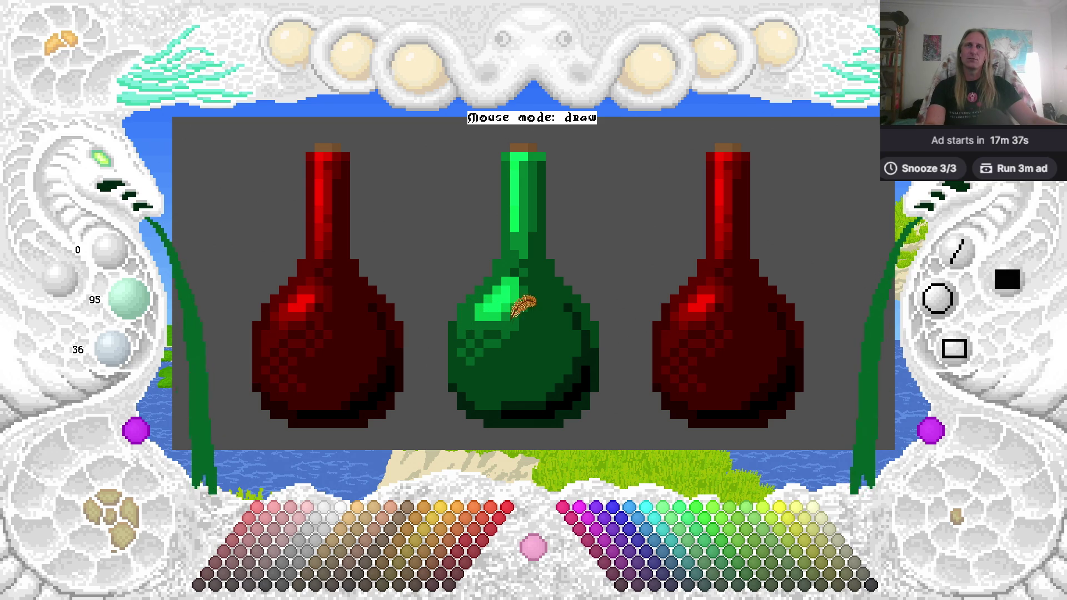
pyautogui.scroll(5, 533, 311)
pyautogui.hscroll(6, 534, 312)
pyautogui.scroll(2, 489, 309)
pyautogui.hscroll(2, 489, 309)
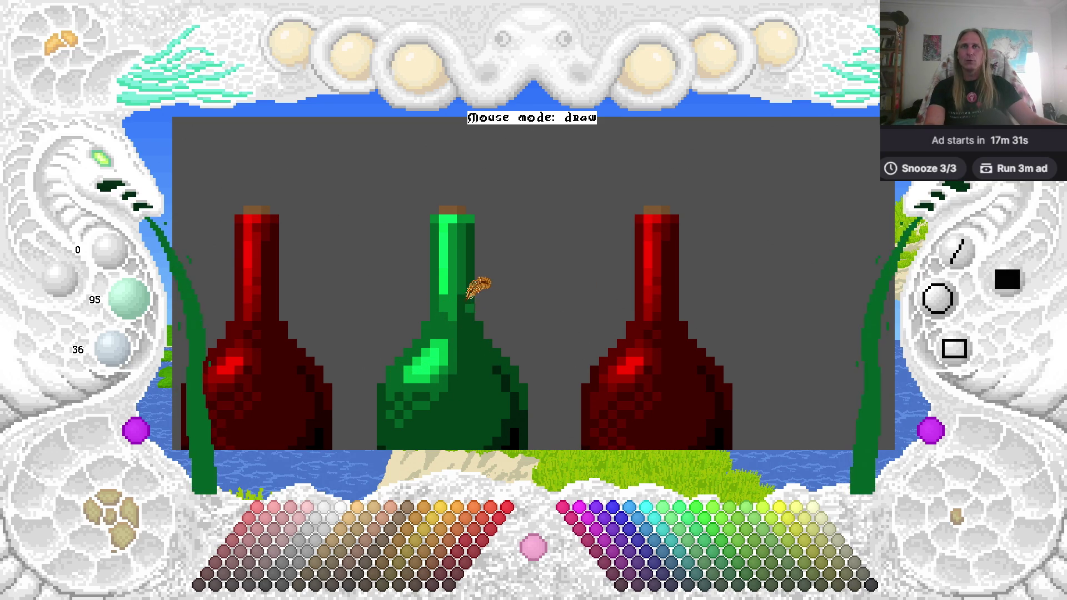
pyautogui.press('space')
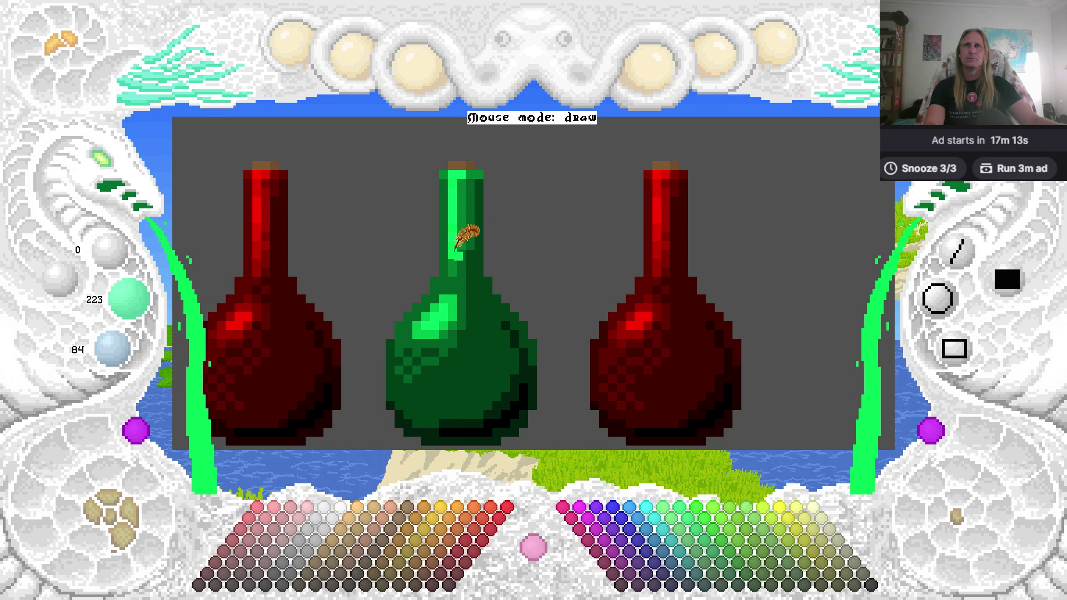
pyautogui.rightClick(456, 257)
pyautogui.rightClick(453, 240)
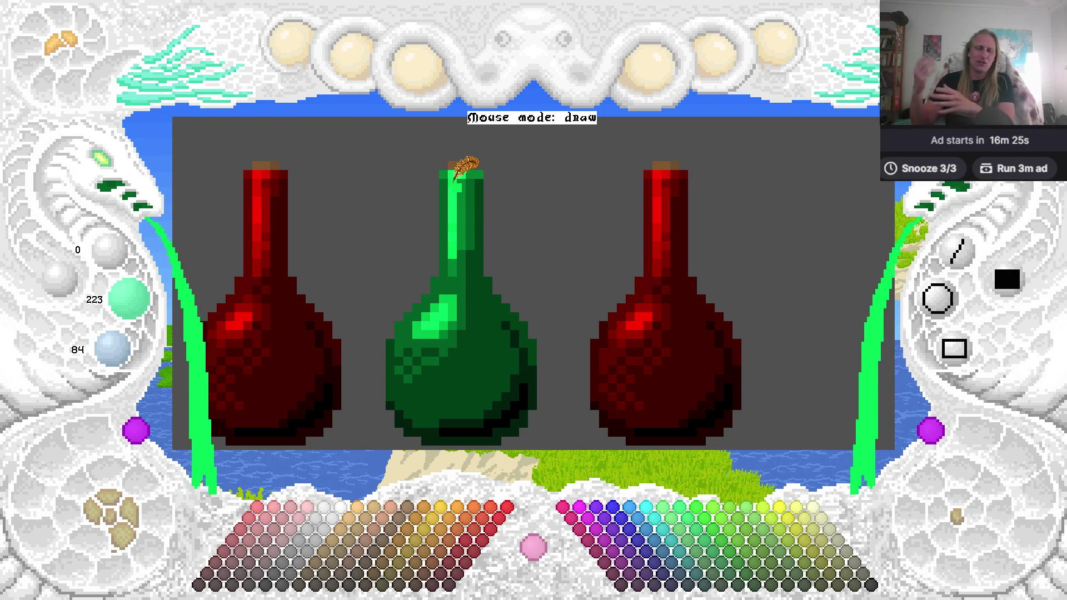
# Add a bright-green pixel on the neck's left edge and a lighter one on the shoulder.
pyautogui.click(439, 205)
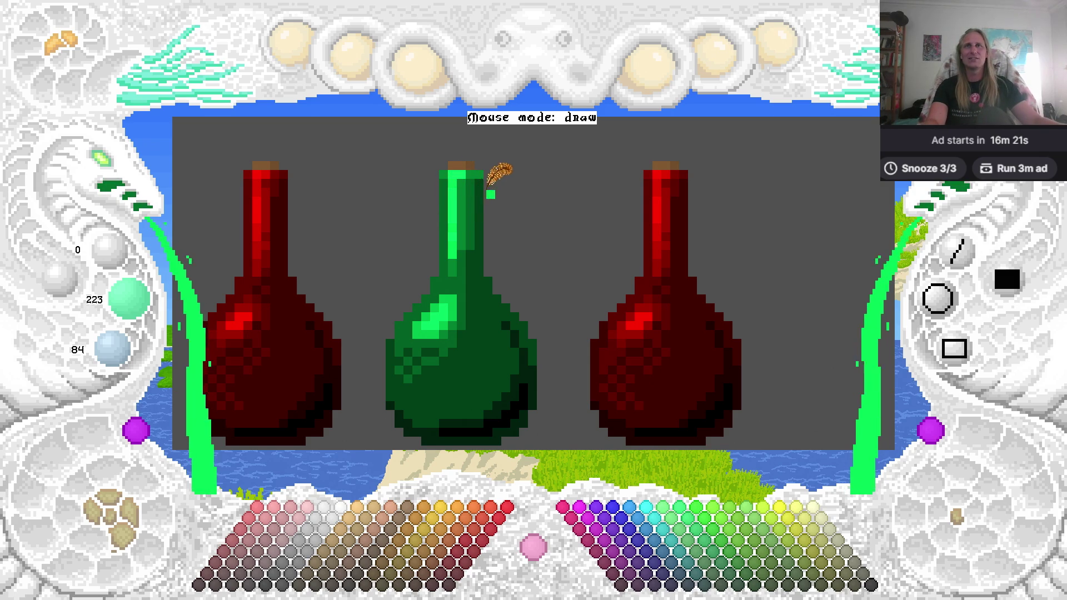
pyautogui.rightClick(474, 236)
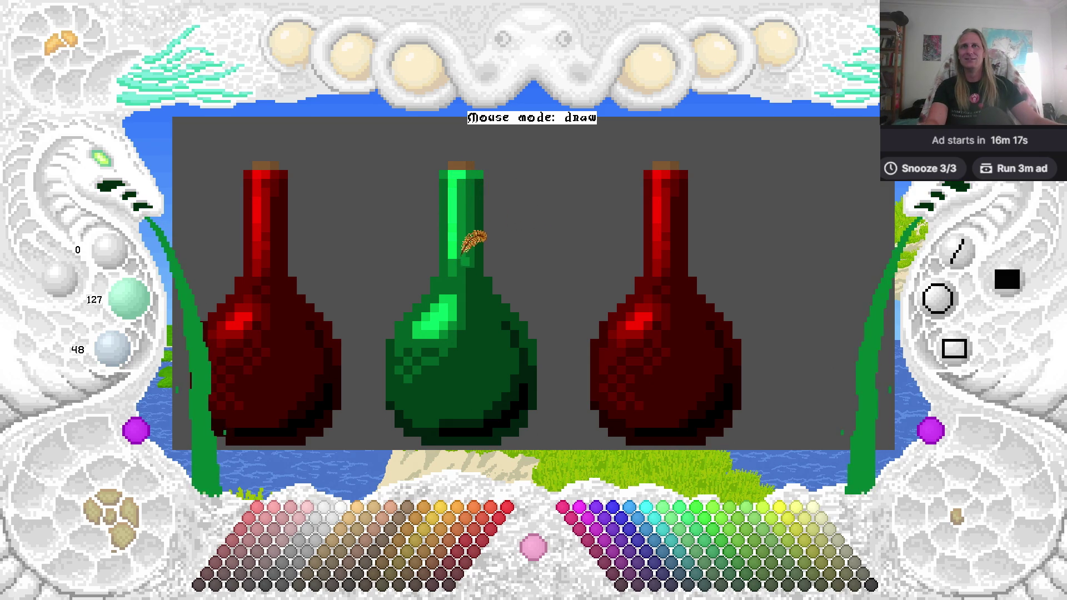
pyautogui.rightClick(468, 262)
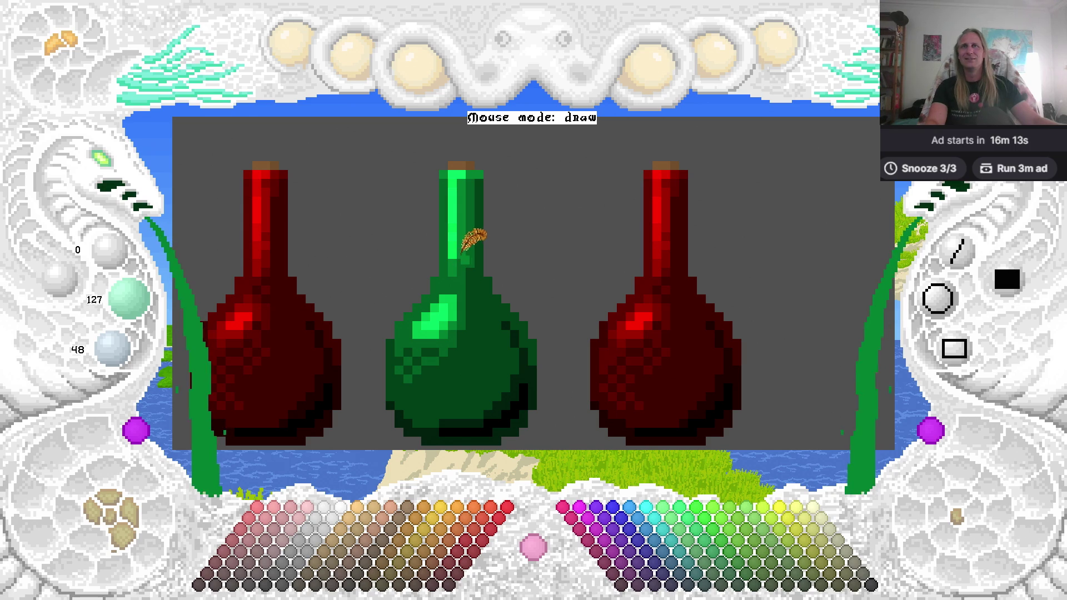
pyautogui.click(484, 278)
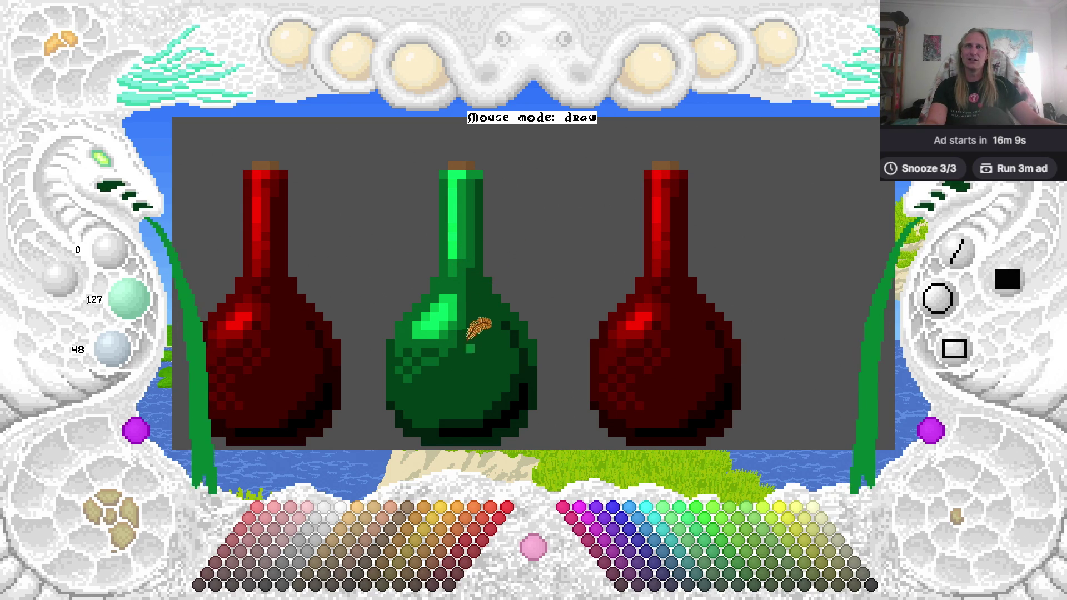
# Sample the bottle's darkest, mid and lighter greens in turn to compare the shading.
pyautogui.rightClick(469, 321)
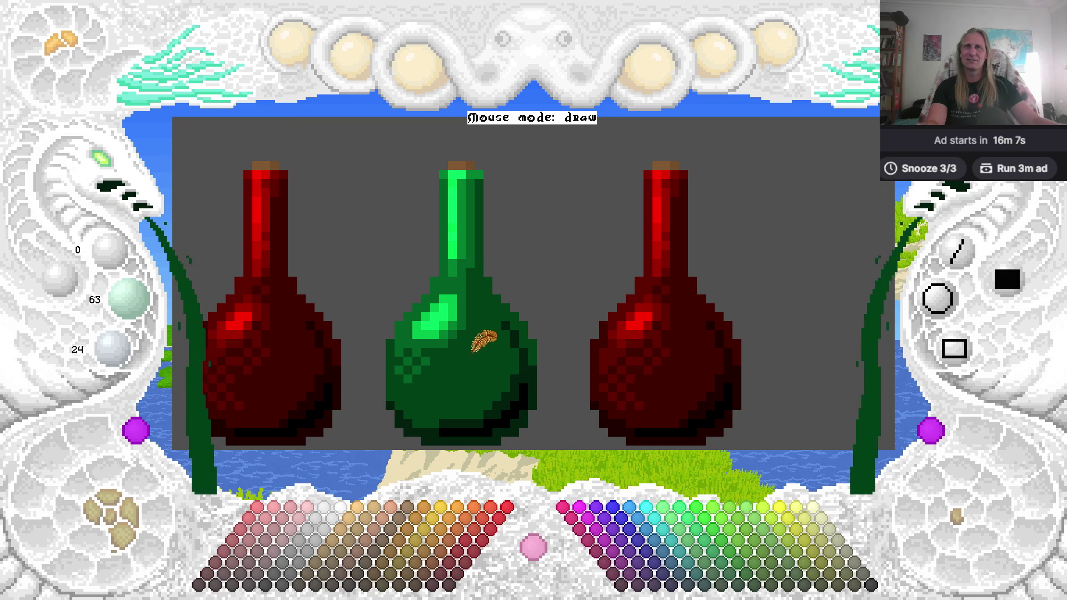
pyautogui.rightClick(418, 352)
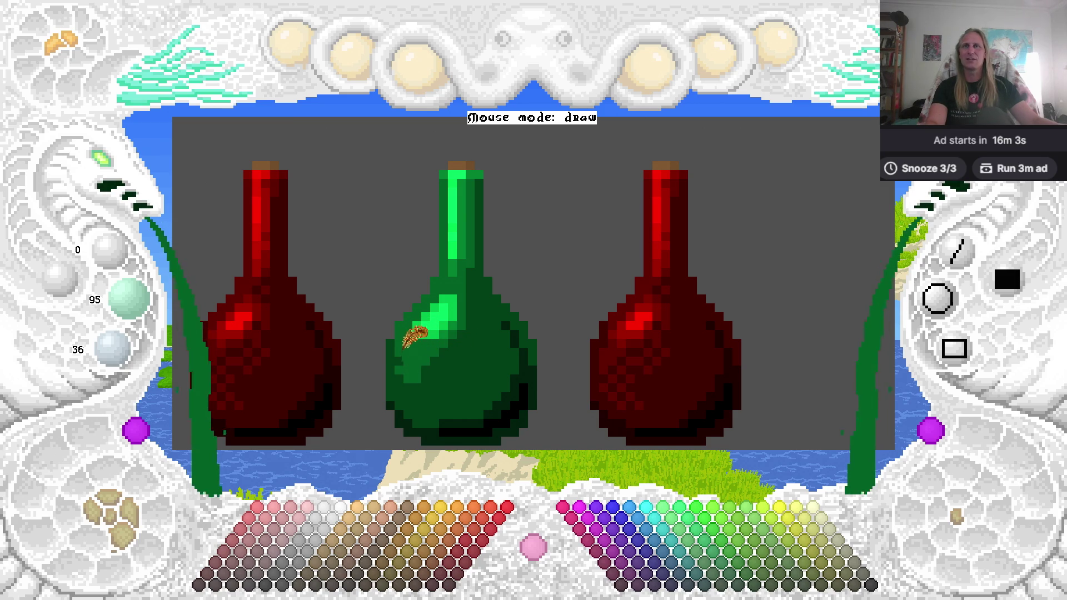
pyautogui.rightClick(440, 325)
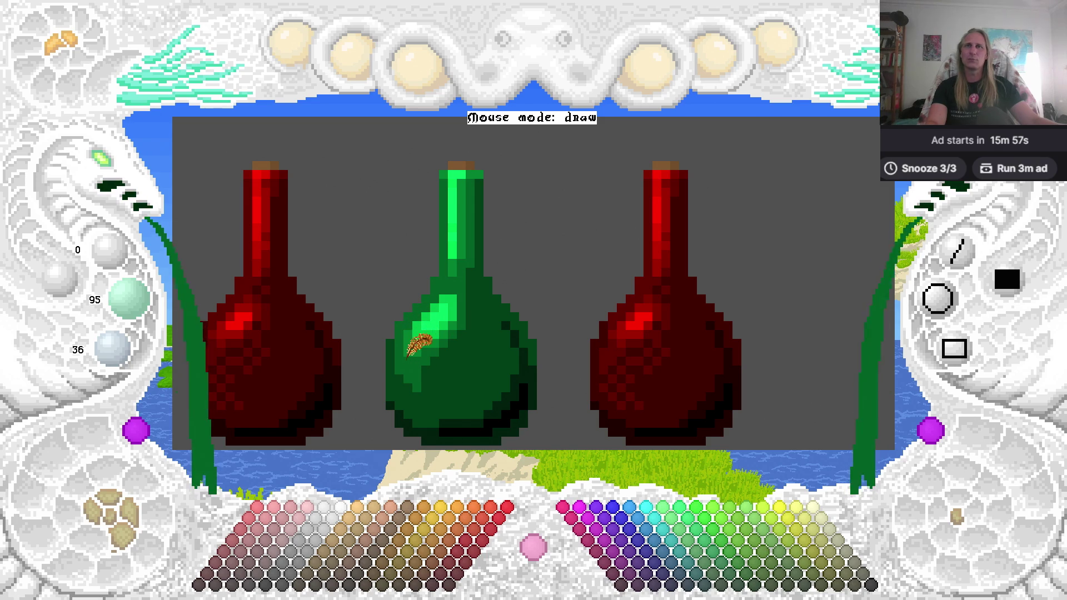
pyautogui.rightClick(489, 332)
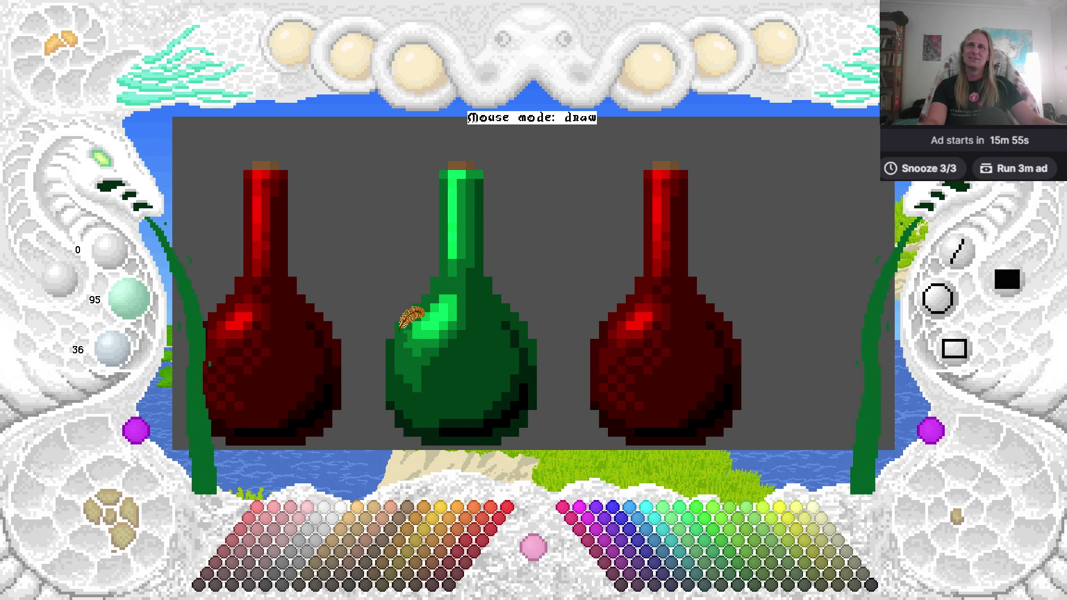
pyautogui.rightClick(417, 312)
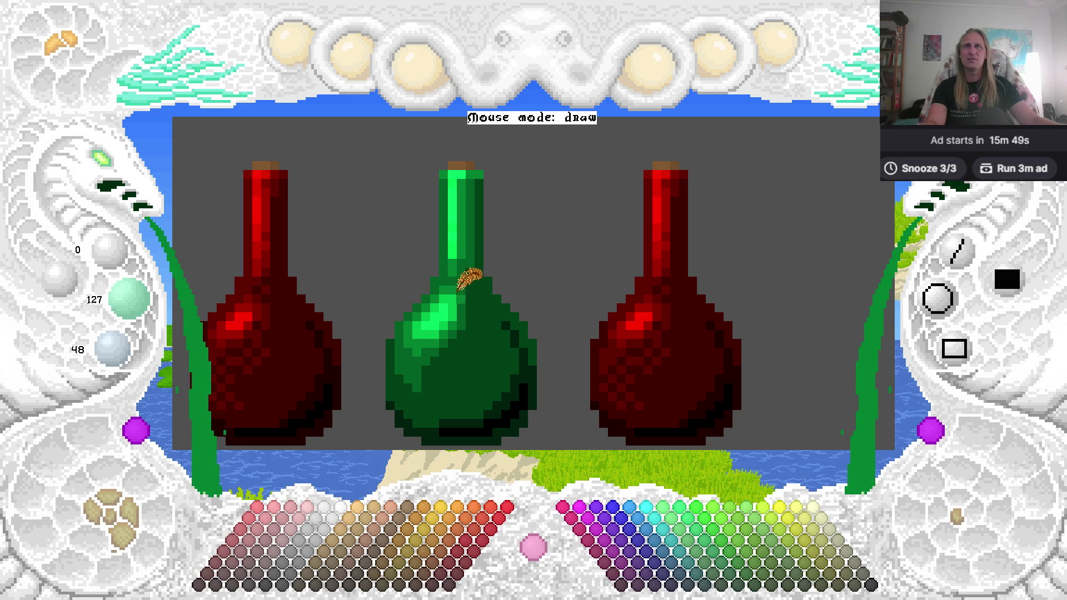
pyautogui.rightClick(459, 283)
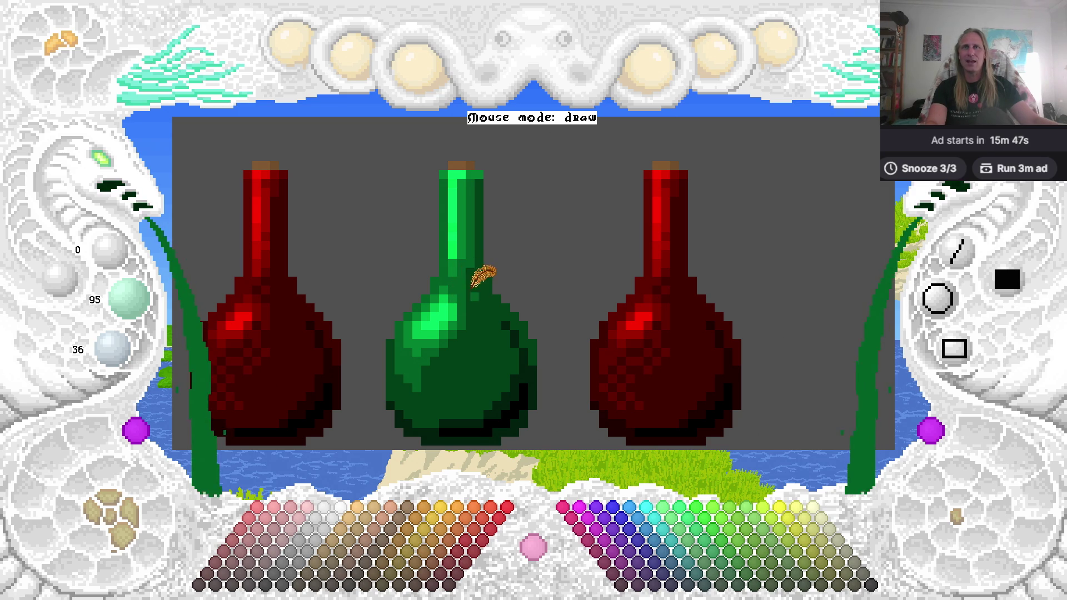
pyautogui.rightClick(459, 289)
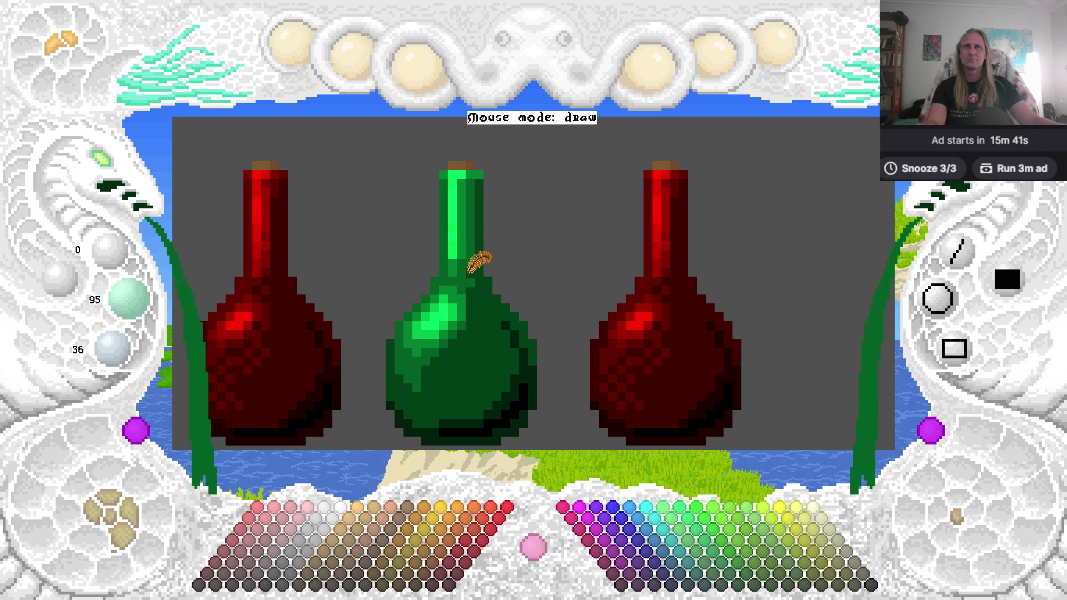
pyautogui.rightClick(479, 309)
# Save the three-bottle picture and pan the view across the bottles.
pyautogui.hotkey('ctrl', 's')
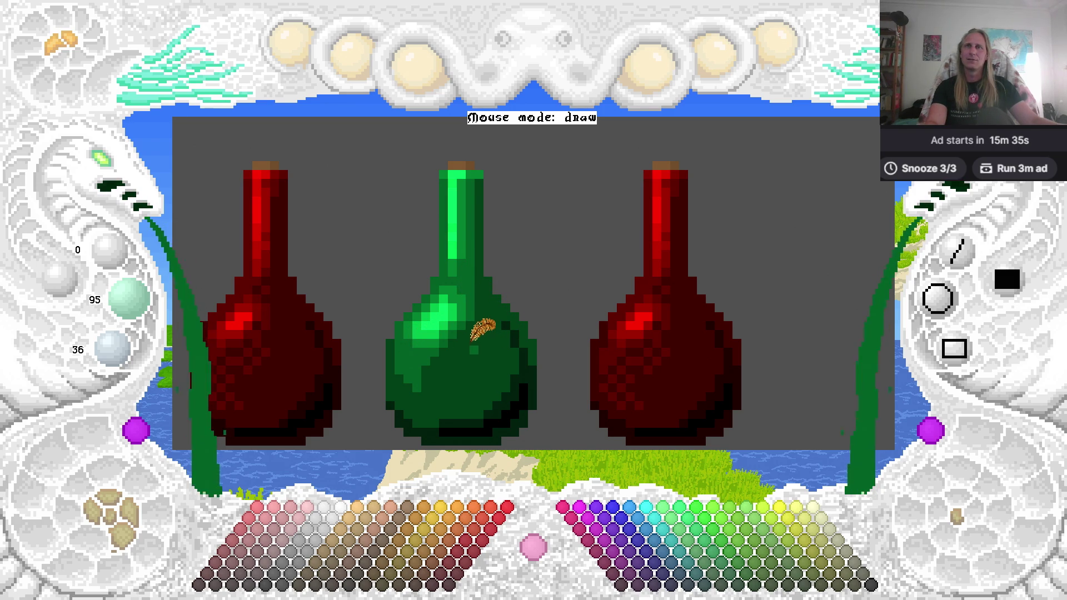
pyautogui.hotkey('ctrl', 's')
pyautogui.press('Right')
pyautogui.press('Up')
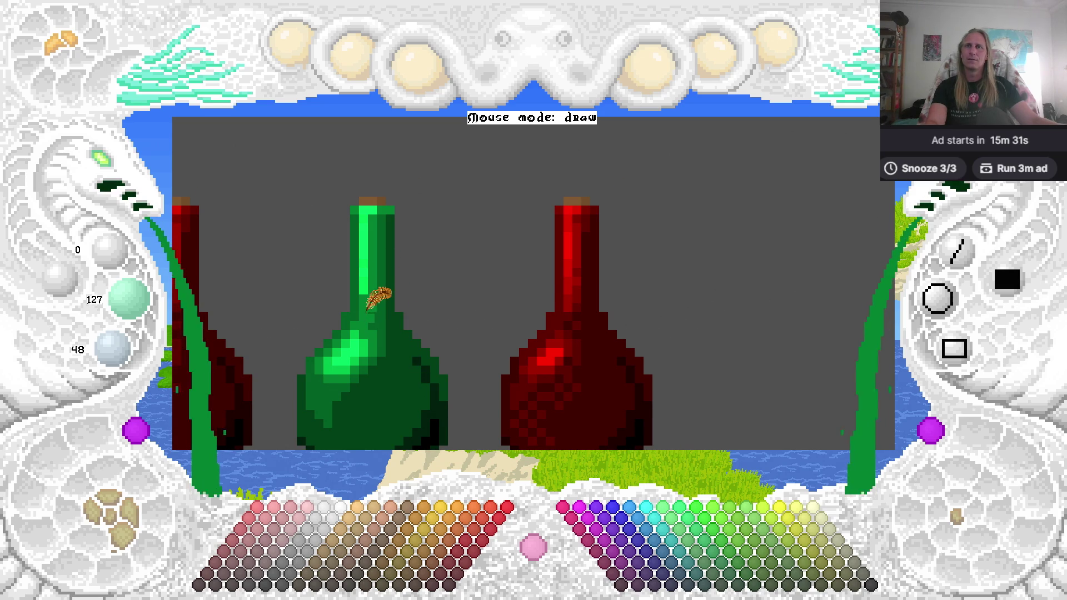
# Save the picture, pan the view back, and zoom the canvas out to show it whole.
pyautogui.hotkey('ctrl', 's')
pyautogui.press('Left')
pyautogui.press('Down')
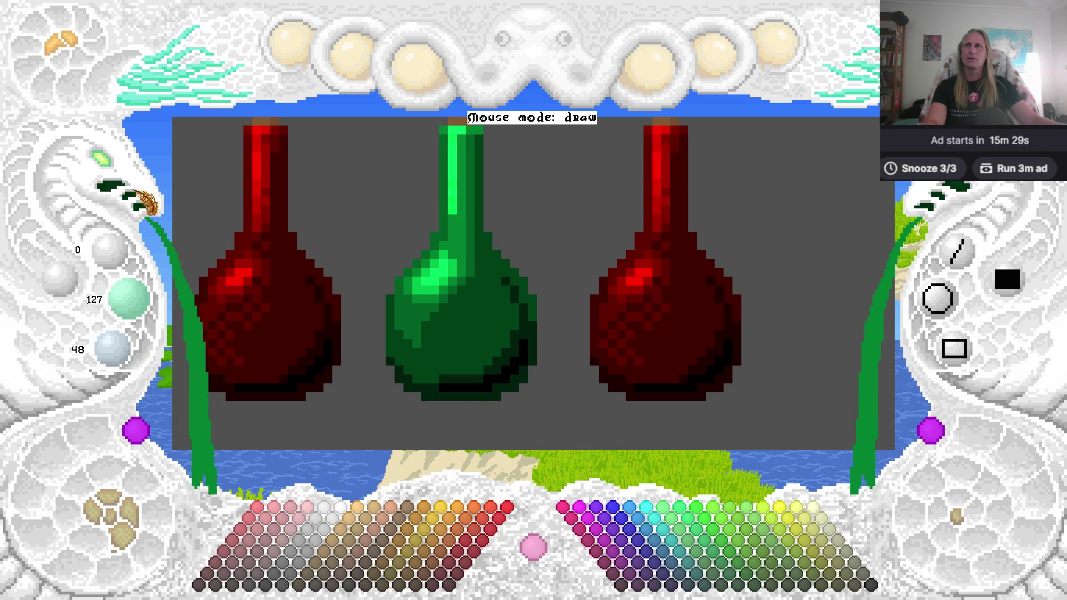
pyautogui.click(116, 173)
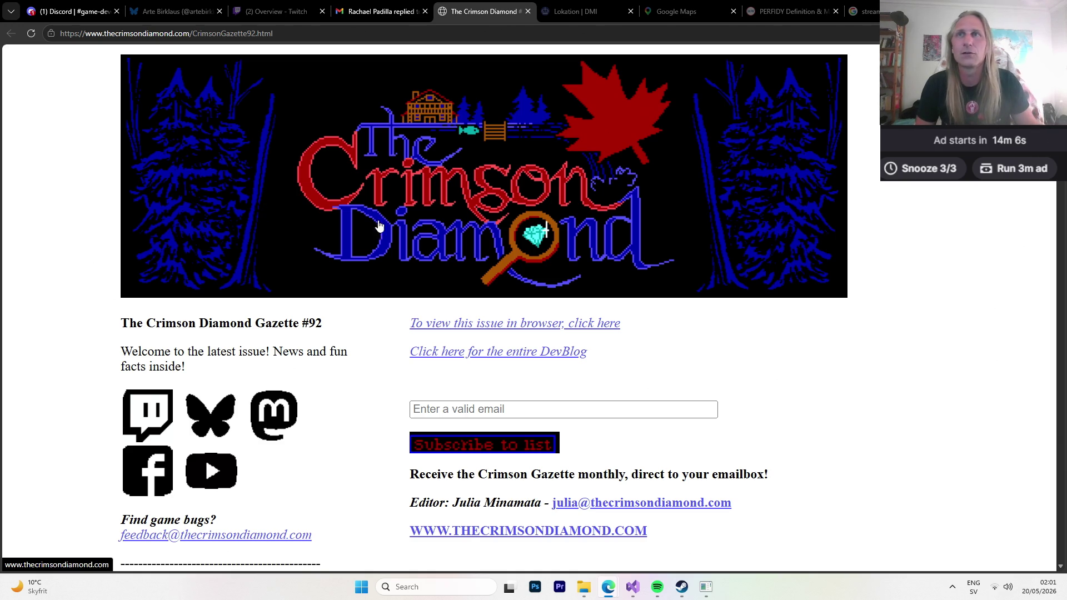
# Scroll down the Gazette and open the MobileSyrup article 'Canada rarely gets to play itself'.
pyautogui.scroll(-3, 569, 267)
pyautogui.scroll(-5, 631, 238)
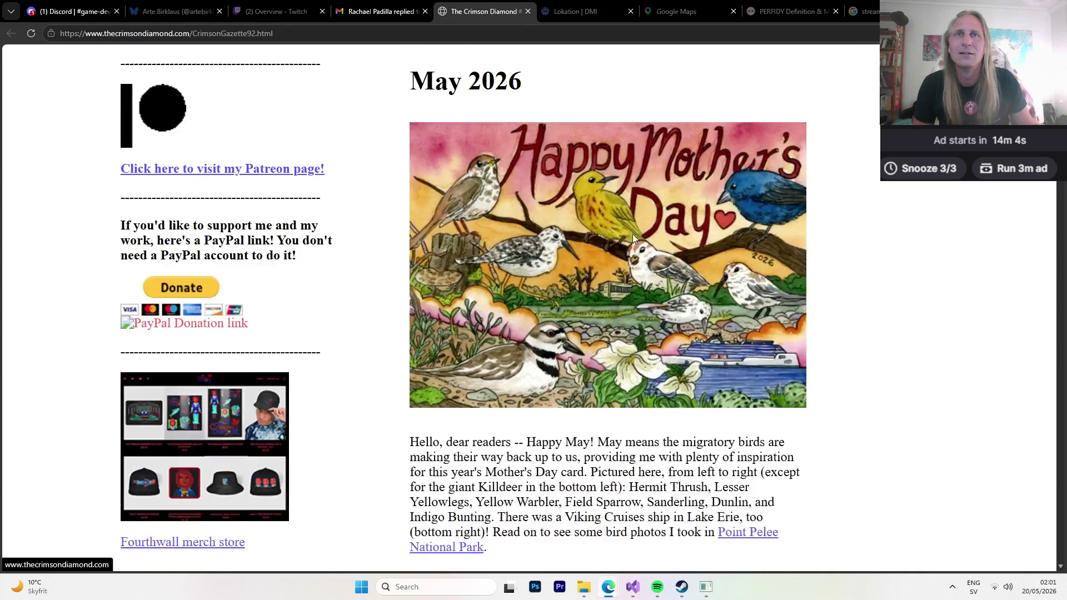
pyautogui.scroll(-6, 656, 222)
pyautogui.scroll(-9, 684, 203)
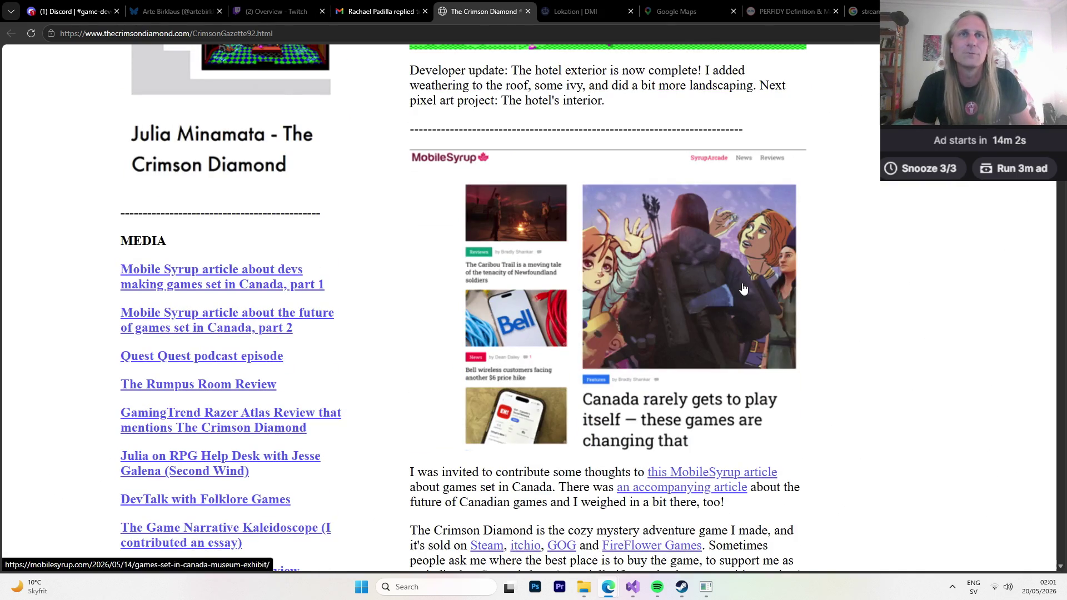
pyautogui.click(744, 289)
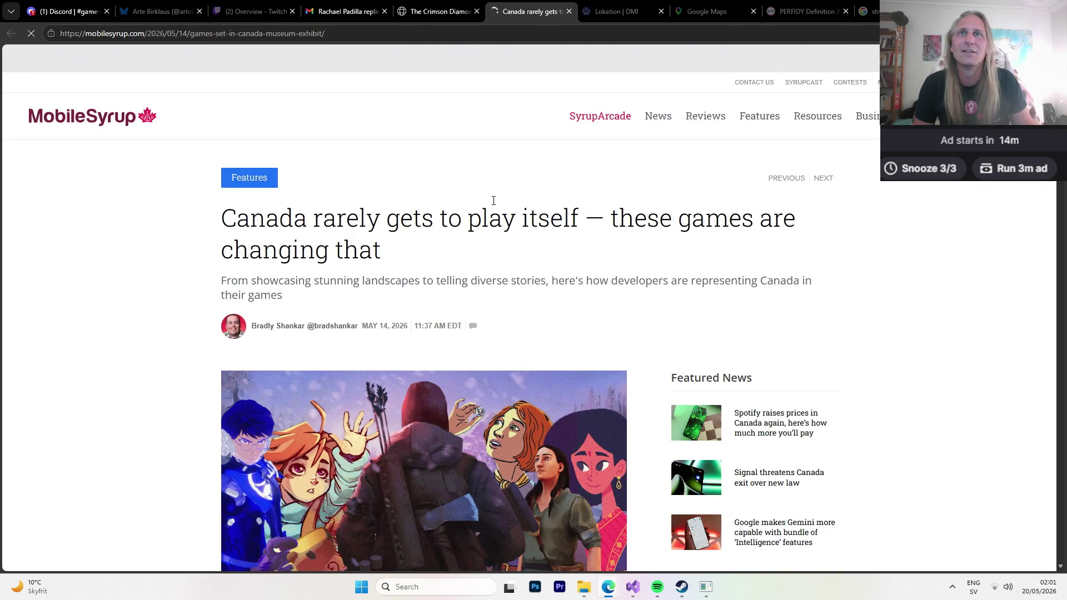
# Read down the MobileSyrup article until reaching its Celeste (2018) entry.
pyautogui.scroll(-2, 439, 192)
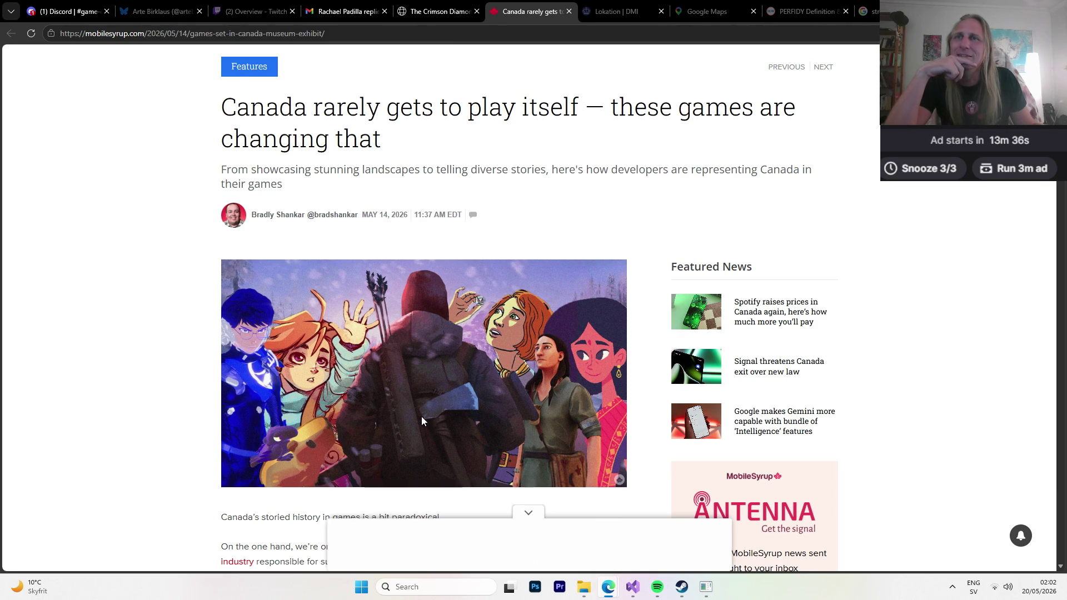
pyautogui.scroll(-1, 420, 412)
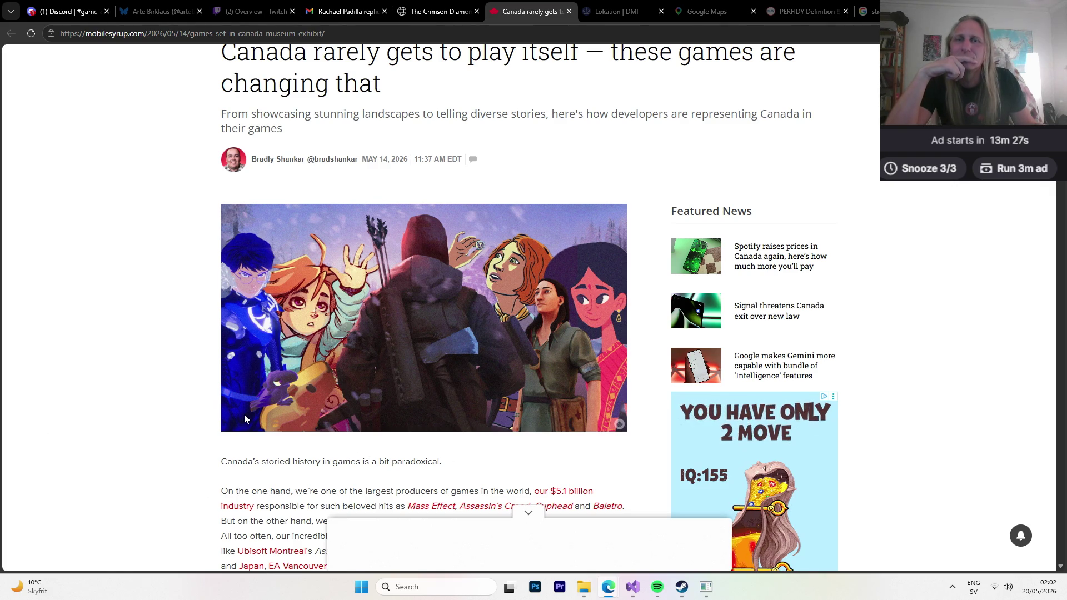
pyautogui.scroll(-3, 219, 380)
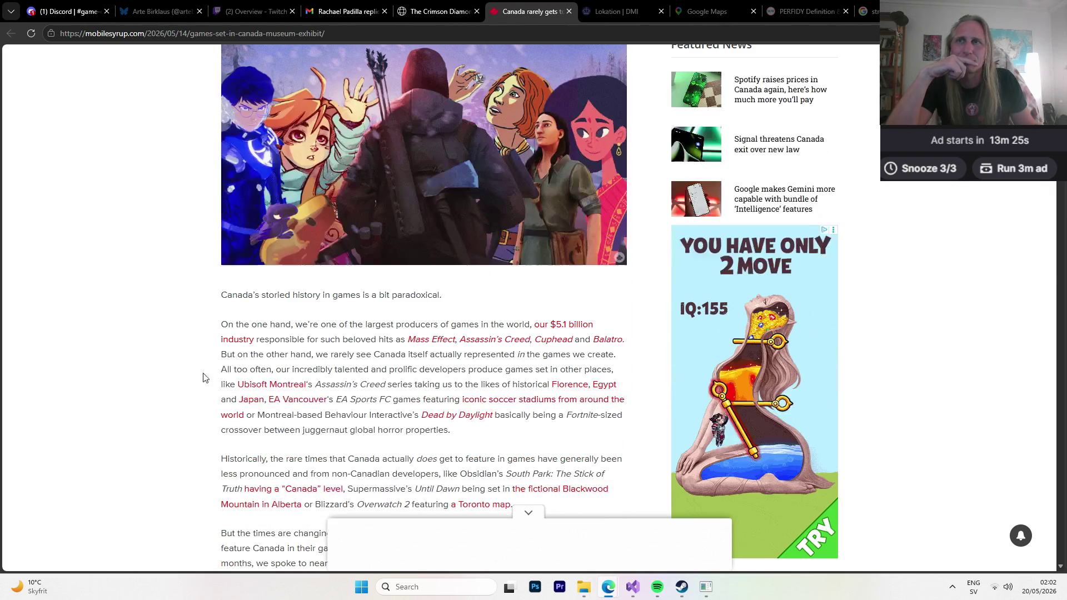
pyautogui.scroll(-2, 201, 371)
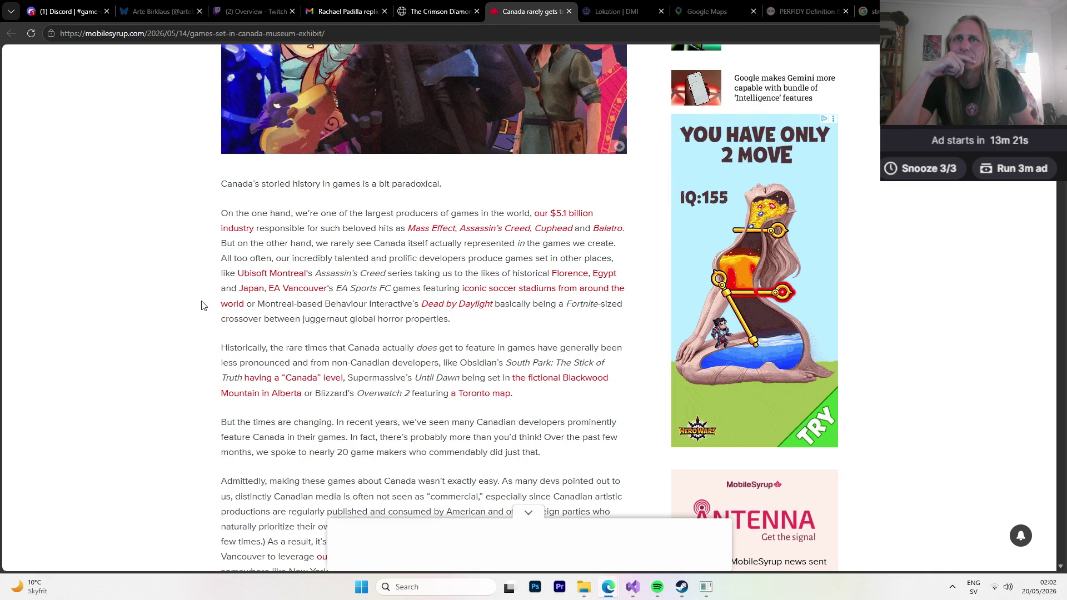
pyautogui.scroll(-7, 198, 308)
pyautogui.scroll(-7, 198, 307)
pyautogui.scroll(-8, 197, 308)
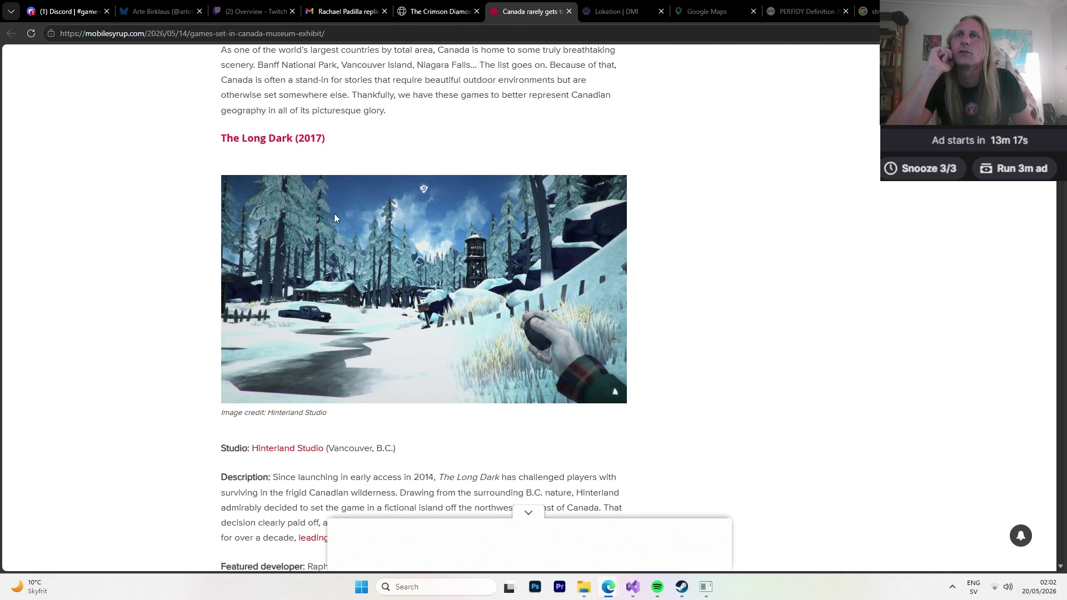
pyautogui.scroll(5, 278, 226)
pyautogui.scroll(-3, 278, 226)
pyautogui.scroll(-3, 279, 227)
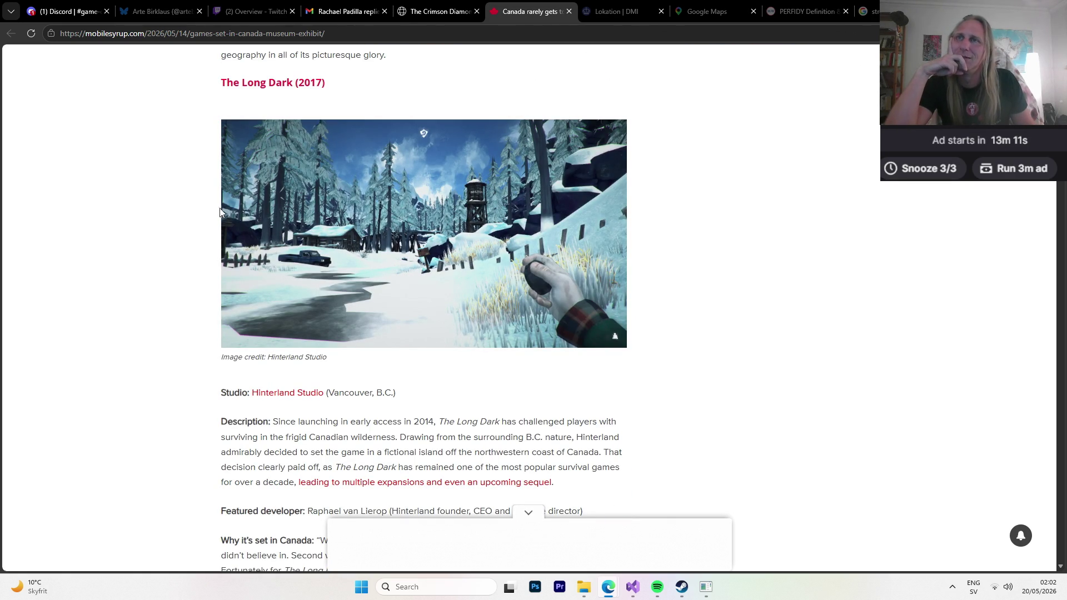
pyautogui.scroll(-1, 217, 213)
pyautogui.scroll(-7, 207, 215)
pyautogui.scroll(-1, 207, 215)
pyautogui.scroll(-7, 206, 217)
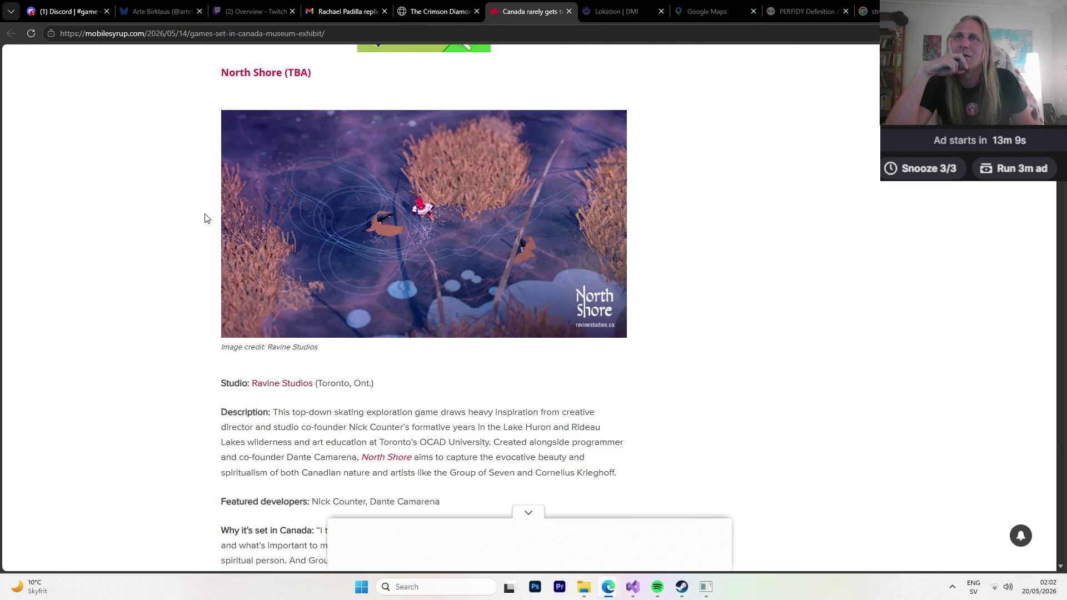
pyautogui.scroll(-3, 204, 218)
pyautogui.scroll(-1, 201, 216)
pyautogui.scroll(12, 200, 214)
pyautogui.scroll(5, 200, 211)
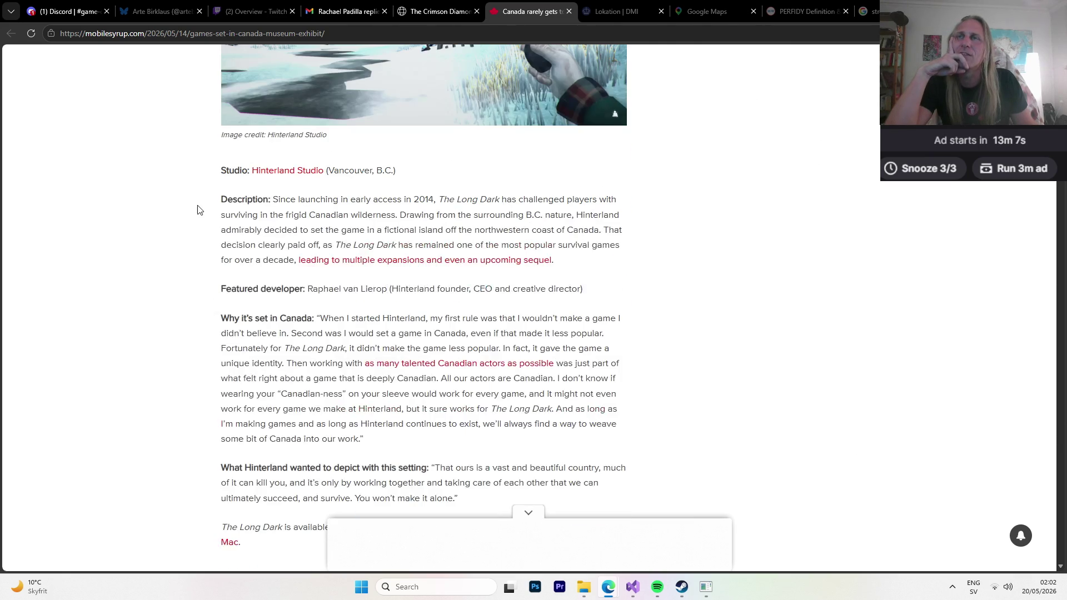
pyautogui.scroll(3, 199, 209)
pyautogui.scroll(-2, 198, 208)
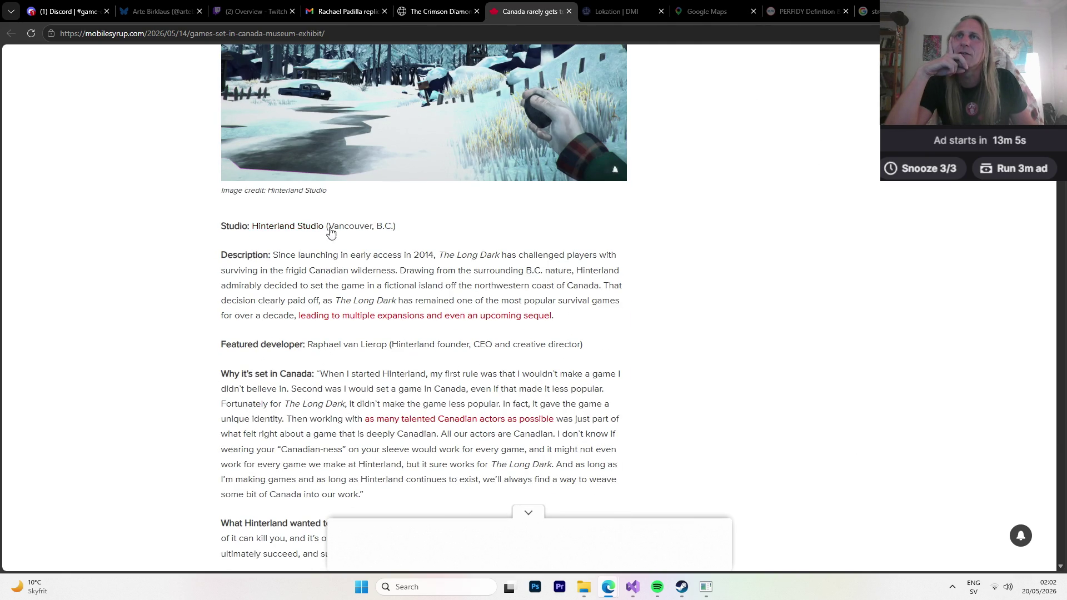
pyautogui.scroll(-9, 200, 235)
pyautogui.scroll(-10, 195, 236)
pyautogui.scroll(1, 191, 236)
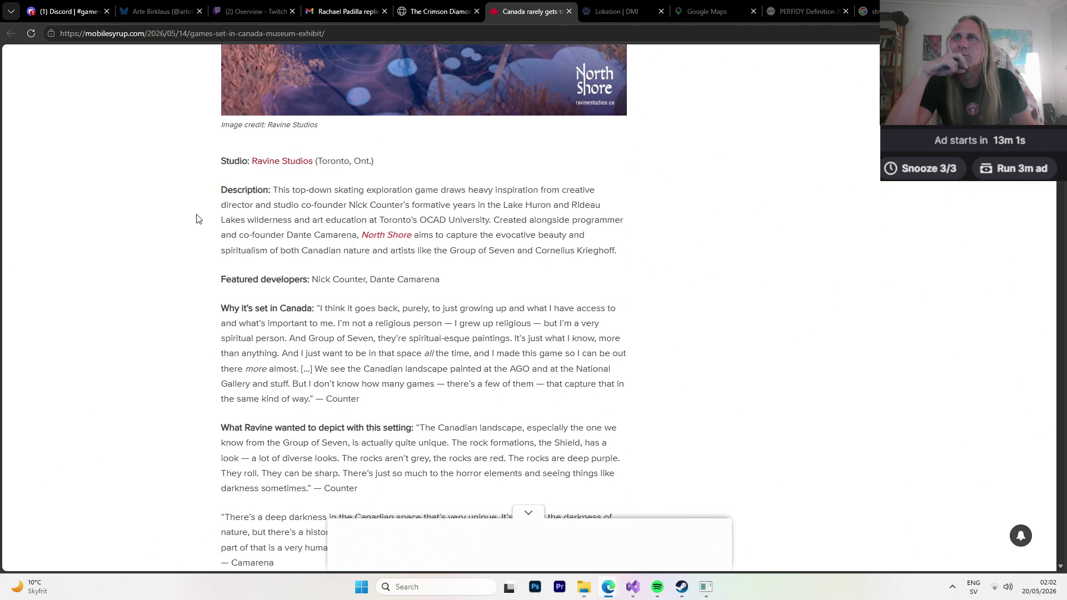
pyautogui.scroll(5, 198, 218)
pyautogui.scroll(-2, 198, 220)
pyautogui.scroll(-7, 197, 221)
pyautogui.scroll(-6, 196, 221)
pyautogui.scroll(-4, 195, 221)
pyautogui.scroll(1, 196, 220)
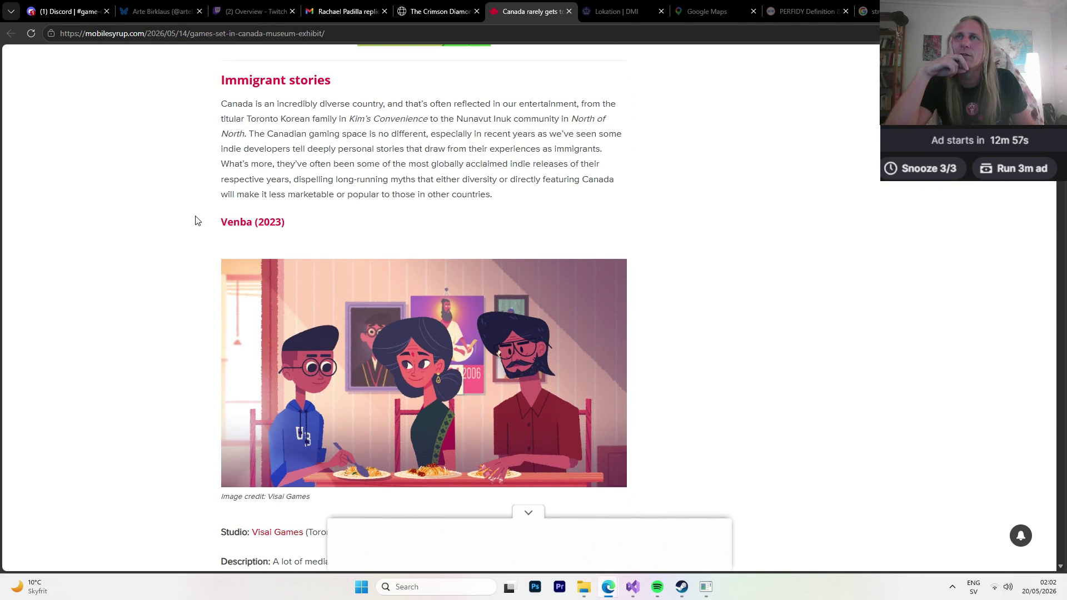
pyautogui.scroll(-7, 196, 221)
pyautogui.scroll(-10, 196, 220)
pyautogui.scroll(-3, 195, 220)
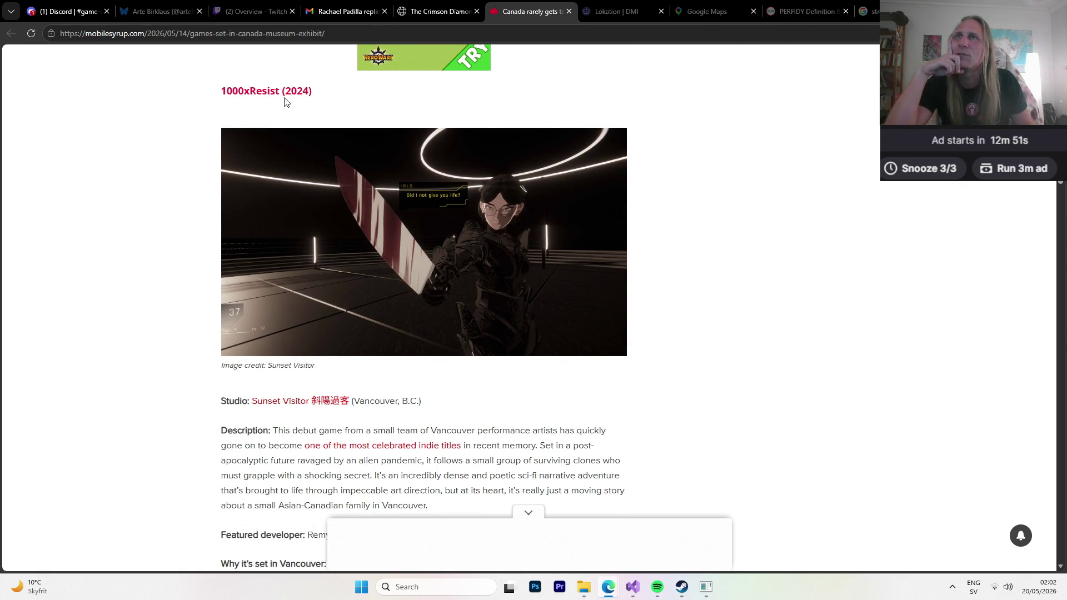
pyautogui.scroll(-6, 211, 167)
pyautogui.scroll(-5, 202, 164)
pyautogui.scroll(-5, 202, 163)
pyautogui.scroll(1, 201, 164)
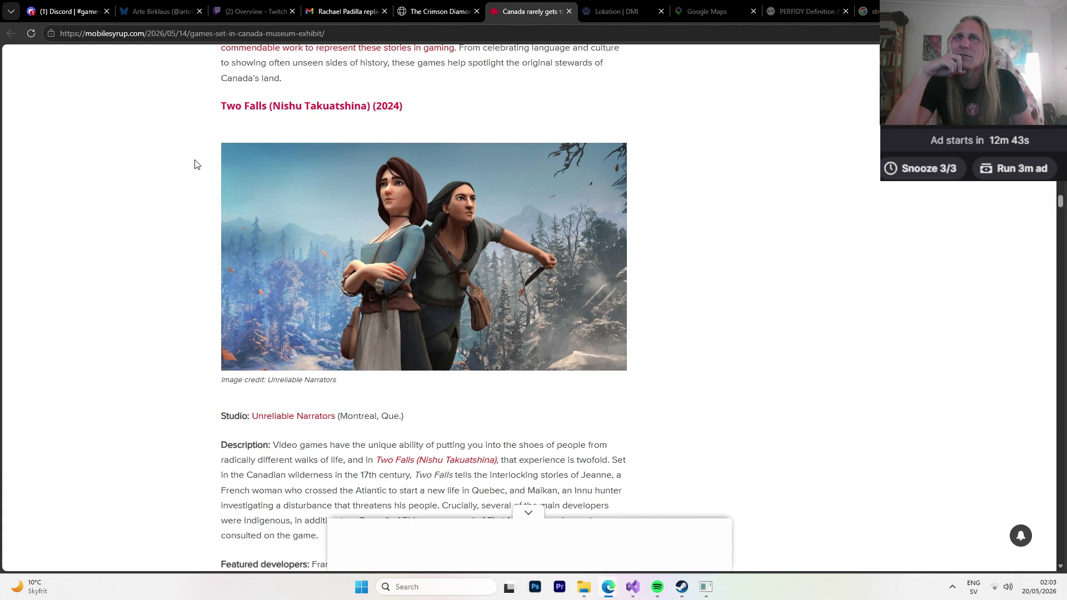
pyautogui.scroll(-6, 195, 164)
pyautogui.scroll(-5, 194, 164)
pyautogui.scroll(11, 189, 161)
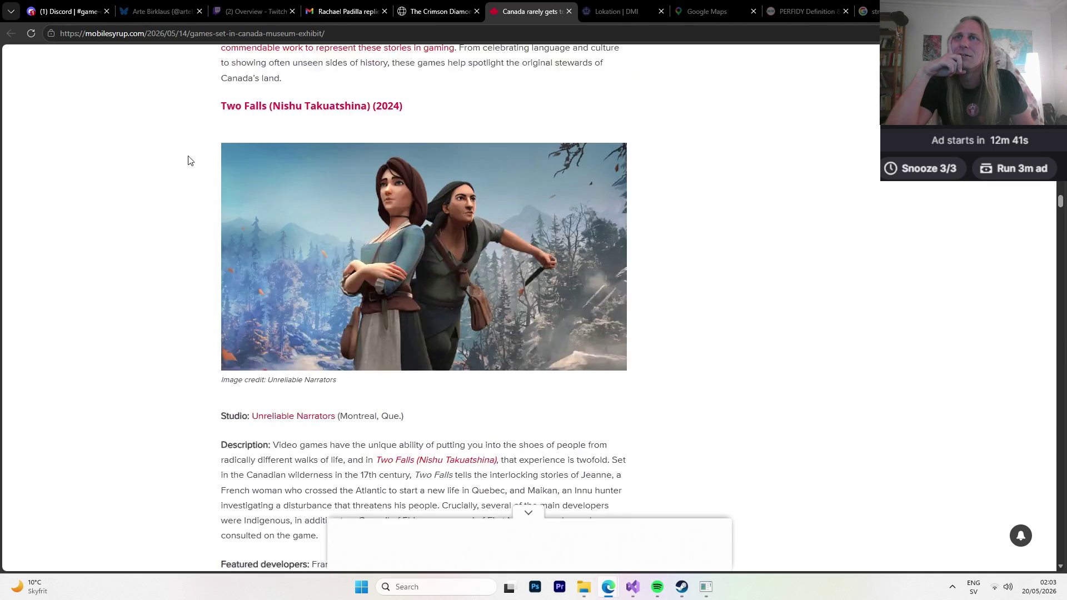
pyautogui.scroll(-3, 217, 195)
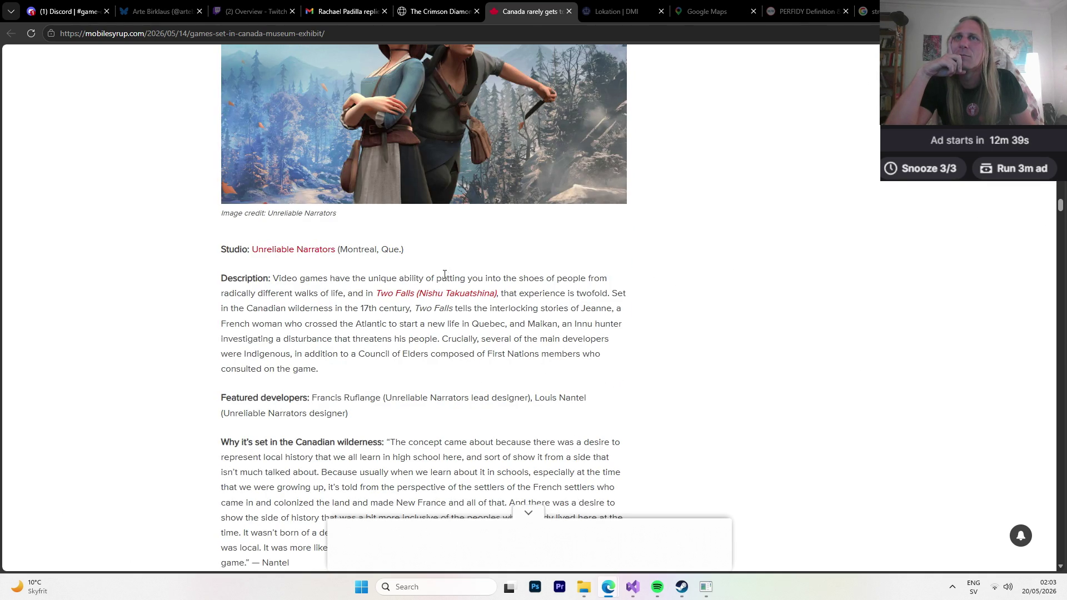
pyautogui.scroll(-1, 376, 276)
pyautogui.scroll(-3, 308, 261)
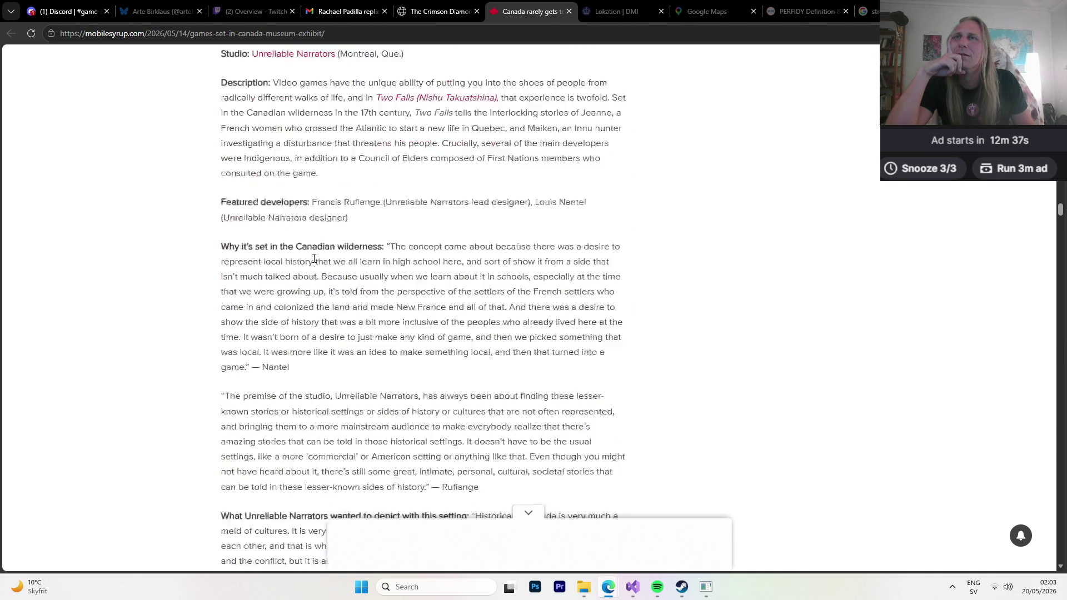
pyautogui.scroll(-8, 222, 252)
pyautogui.scroll(-9, 178, 248)
pyautogui.scroll(-3, 189, 249)
pyautogui.scroll(-5, 200, 250)
pyautogui.scroll(5, 200, 251)
pyautogui.scroll(5, 200, 249)
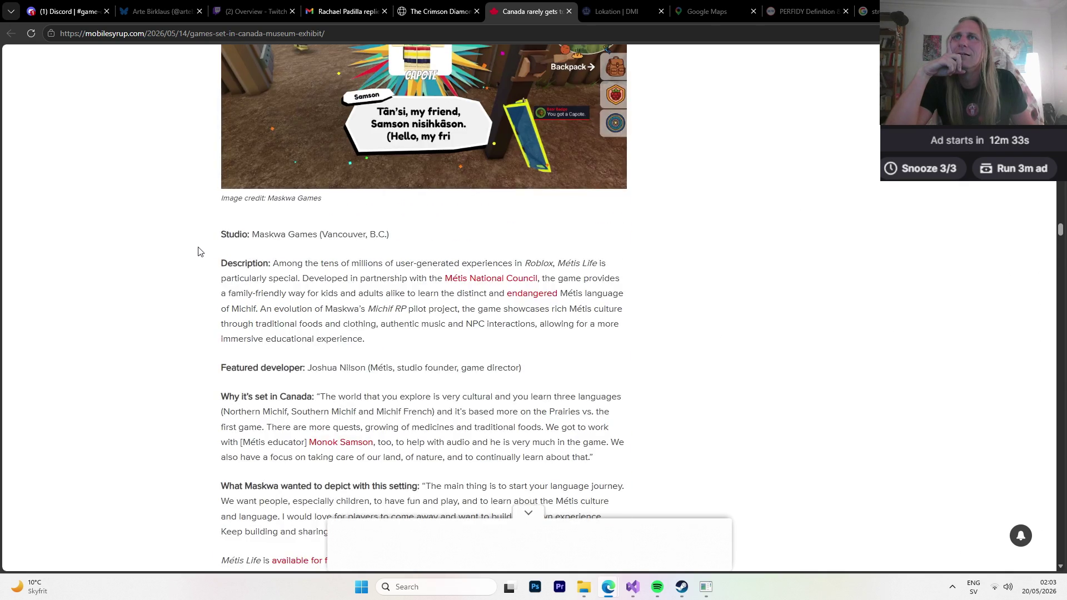
pyautogui.scroll(6, 202, 251)
pyautogui.scroll(-12, 203, 252)
pyautogui.scroll(-5, 202, 251)
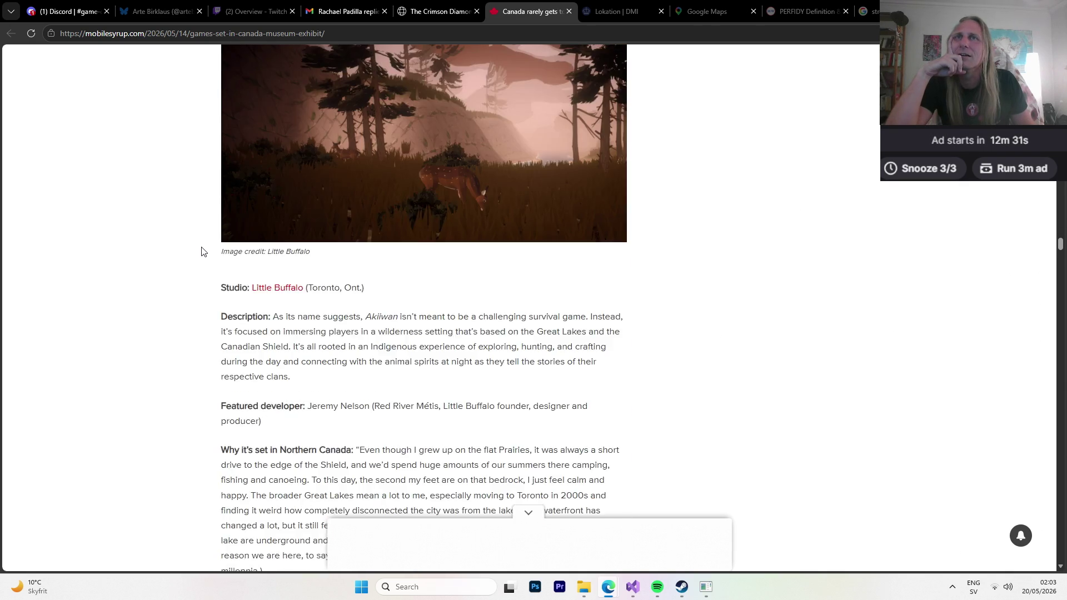
pyautogui.scroll(1, 202, 251)
pyautogui.scroll(-8, 200, 251)
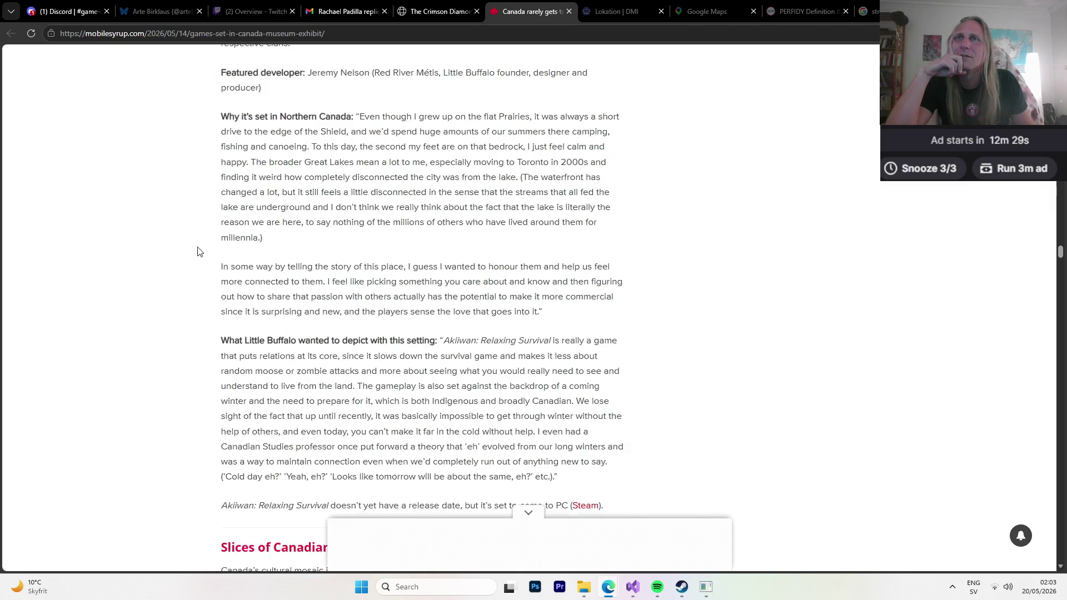
pyautogui.scroll(-8, 200, 251)
pyautogui.scroll(-1, 200, 251)
pyautogui.scroll(1, 198, 252)
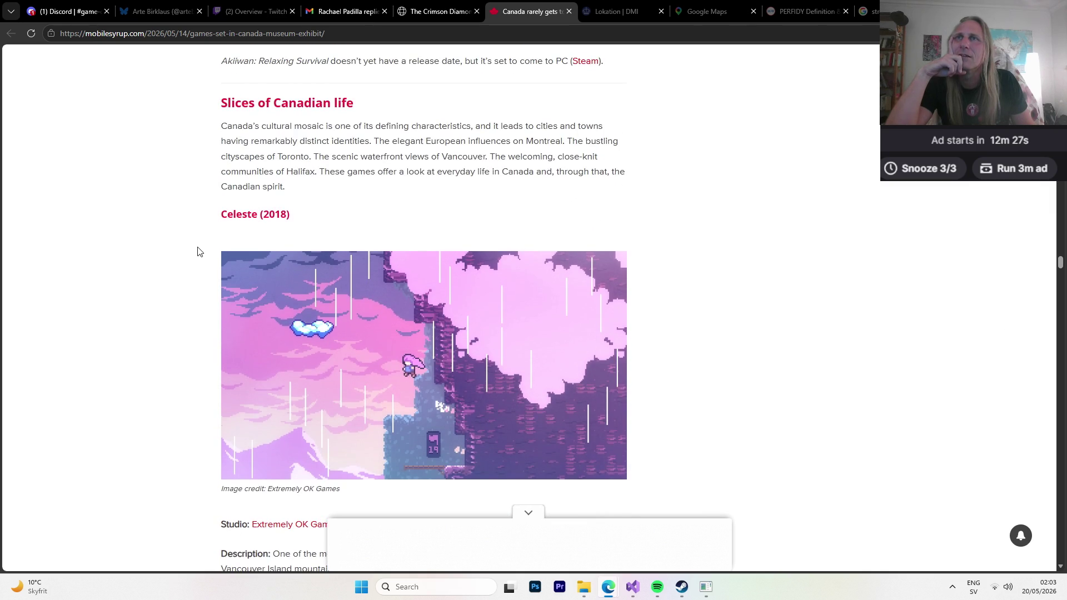
pyautogui.scroll(-1, 199, 251)
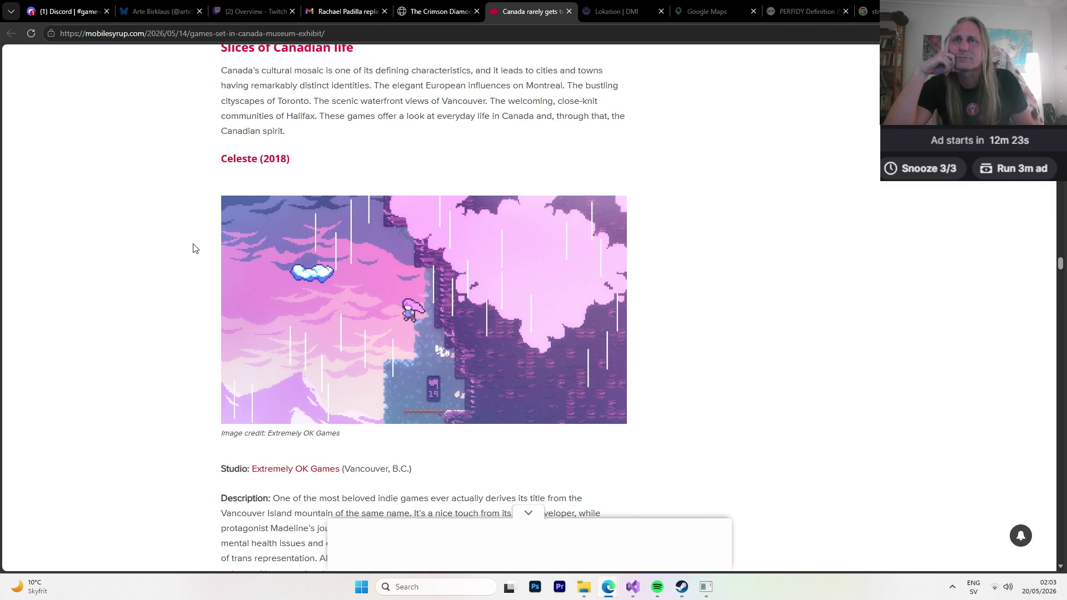
pyautogui.scroll(2, 195, 250)
pyautogui.scroll(-1, 194, 251)
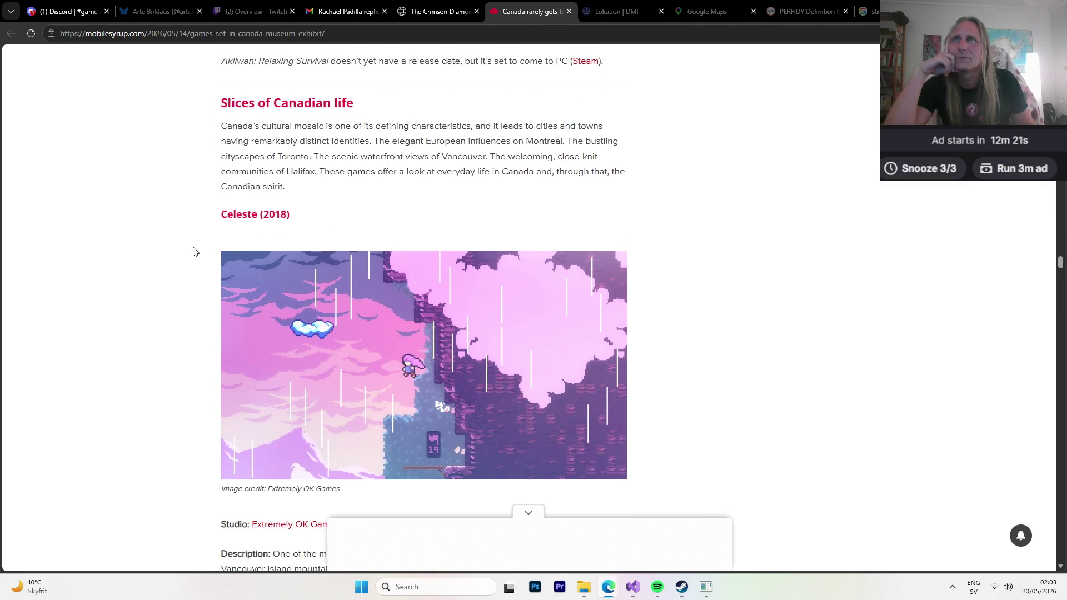
pyautogui.scroll(-2, 194, 251)
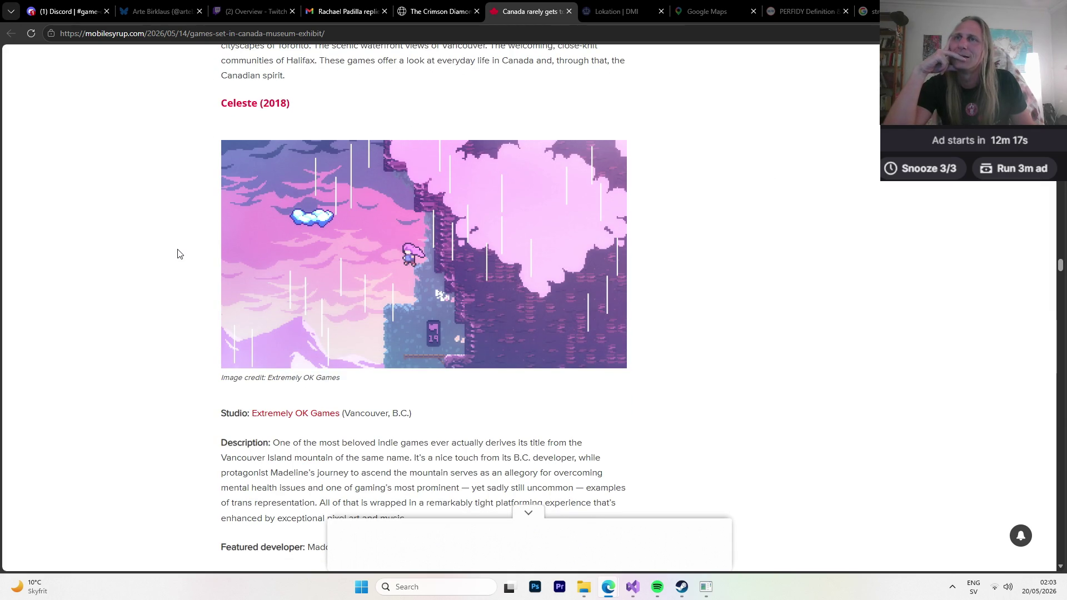
# Collapse the ad banner and read down the article's game entries from Tails Noir.
pyautogui.click(528, 511)
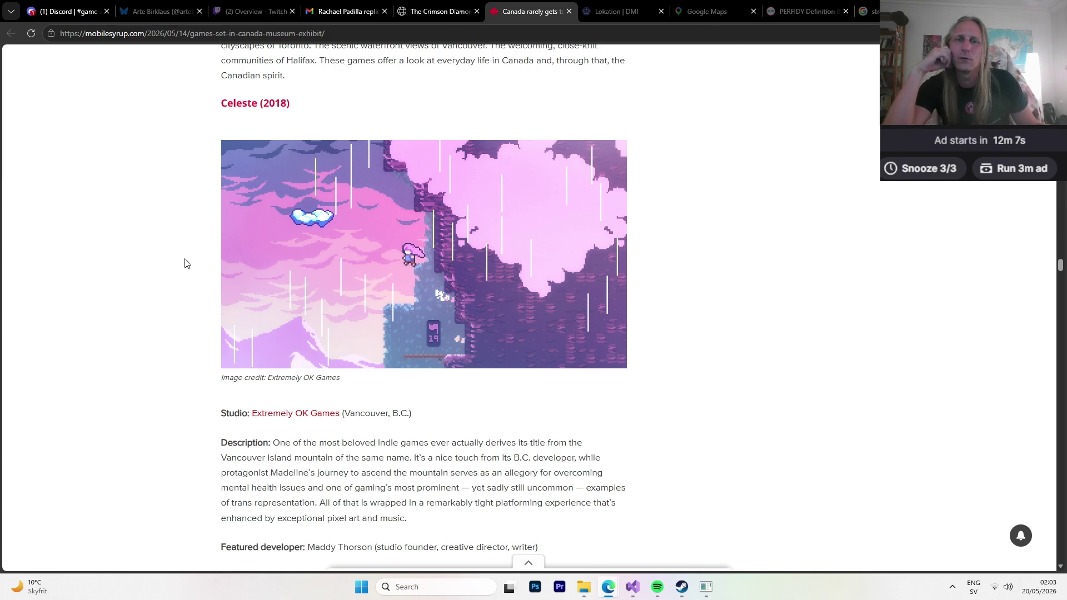
pyautogui.scroll(-10, 186, 267)
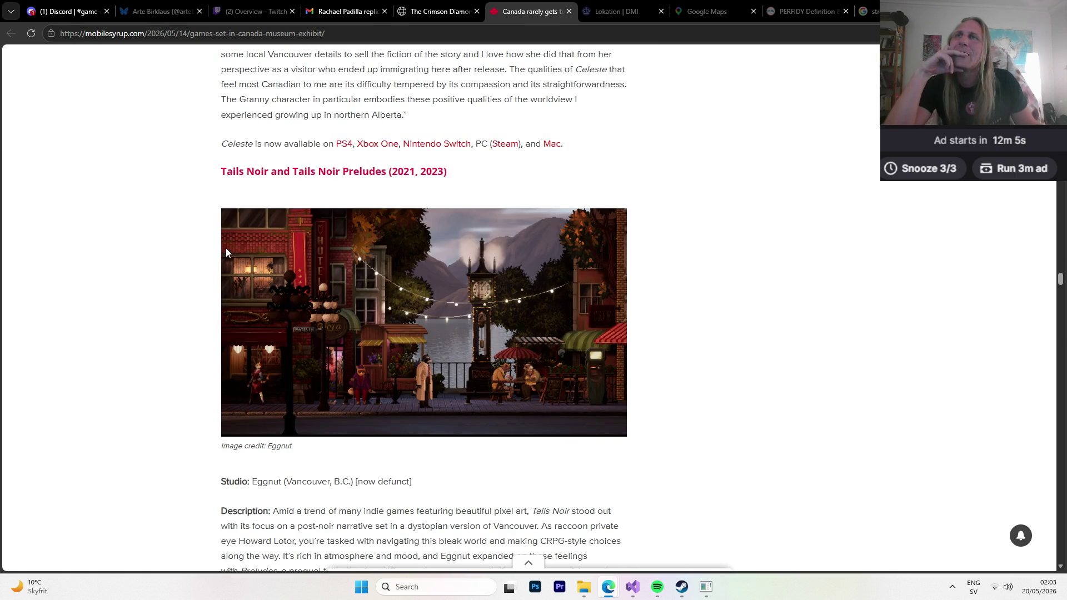
pyautogui.scroll(-1, 219, 240)
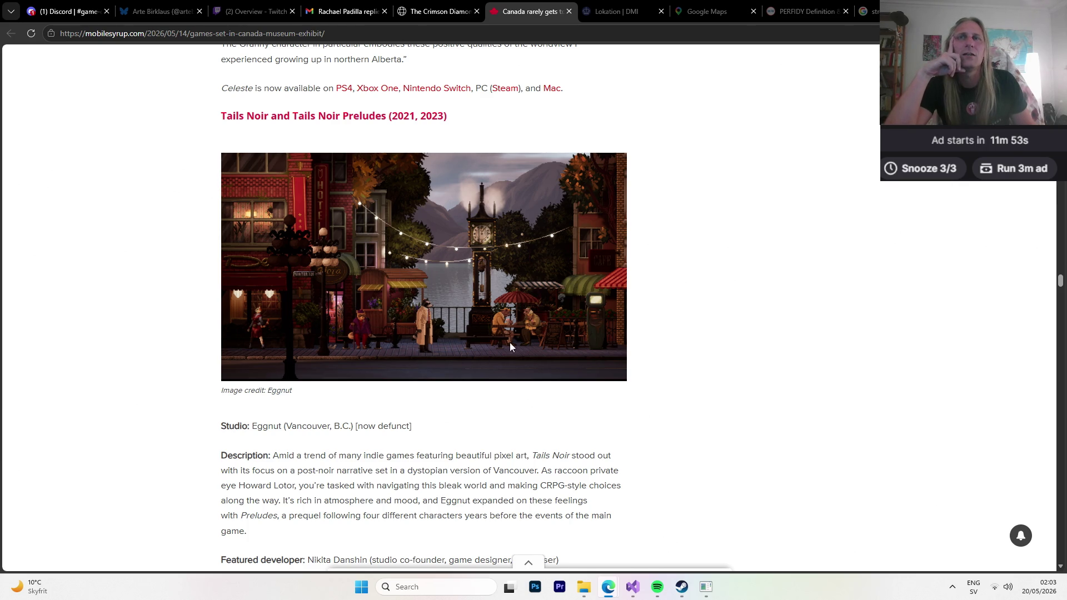
pyautogui.scroll(-2, 167, 231)
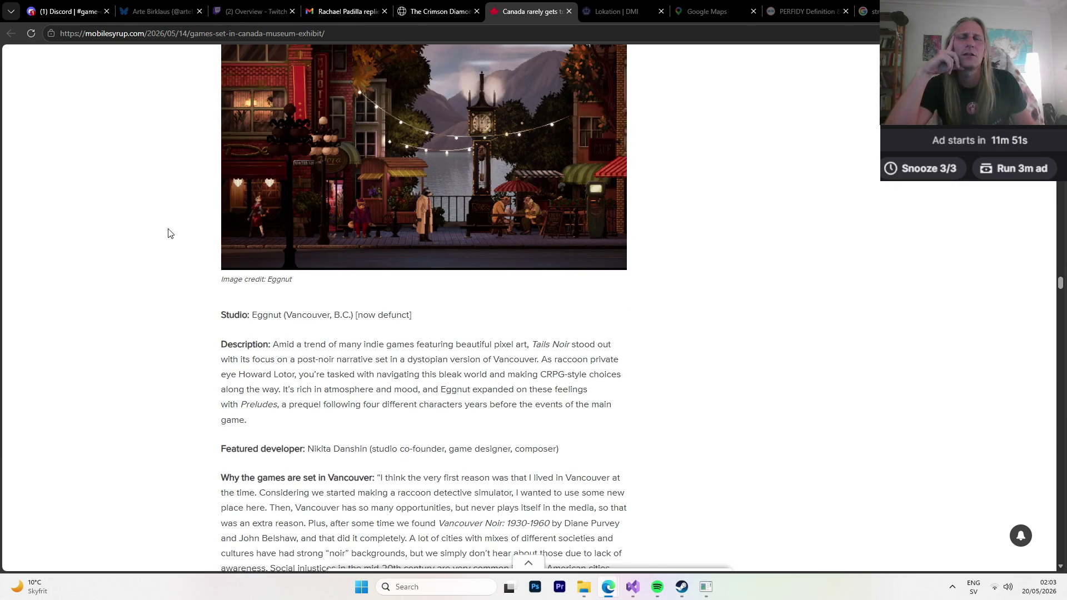
pyautogui.scroll(3, 169, 231)
pyautogui.scroll(-5, 185, 245)
pyautogui.scroll(-7, 185, 245)
pyautogui.scroll(-10, 185, 245)
pyautogui.scroll(1, 185, 245)
pyautogui.scroll(1, 185, 245)
pyautogui.scroll(-2, 185, 245)
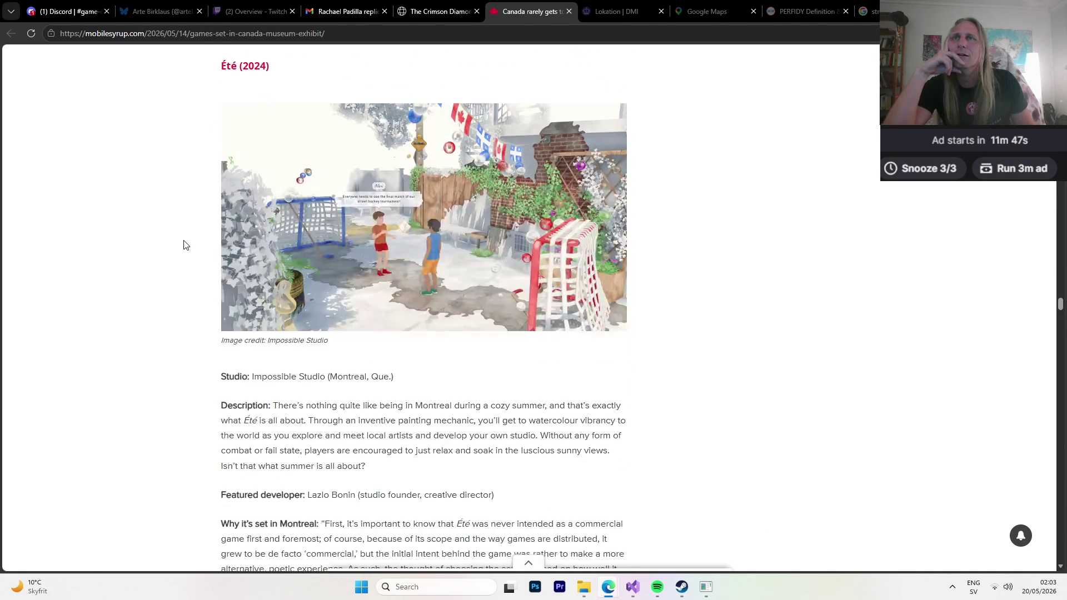
pyautogui.scroll(-4, 186, 245)
pyautogui.scroll(-12, 185, 245)
pyautogui.scroll(4, 185, 245)
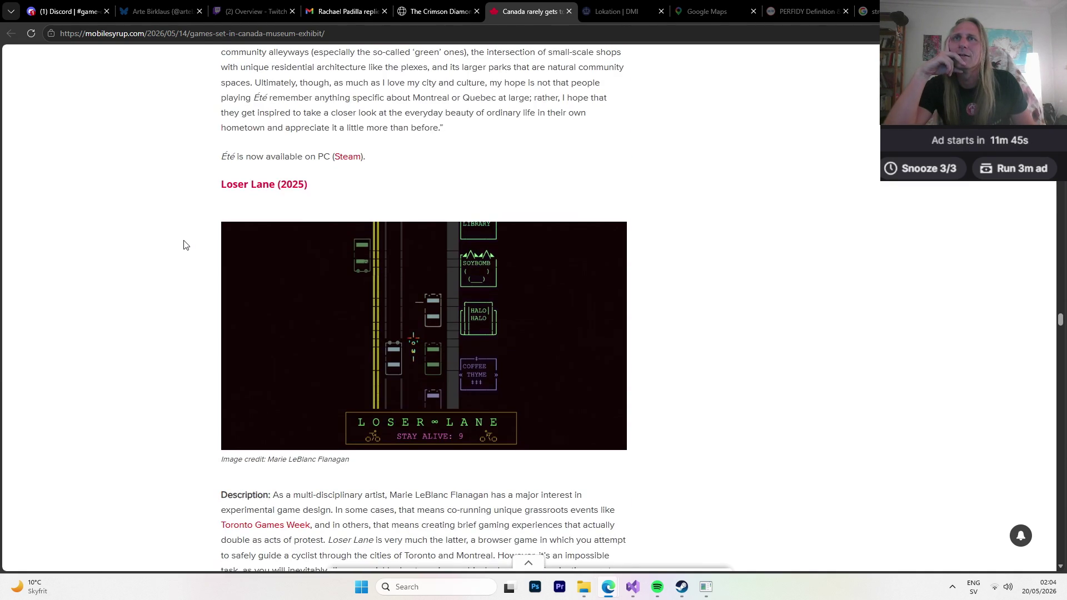
pyautogui.scroll(-1, 184, 245)
pyautogui.scroll(-1, 180, 246)
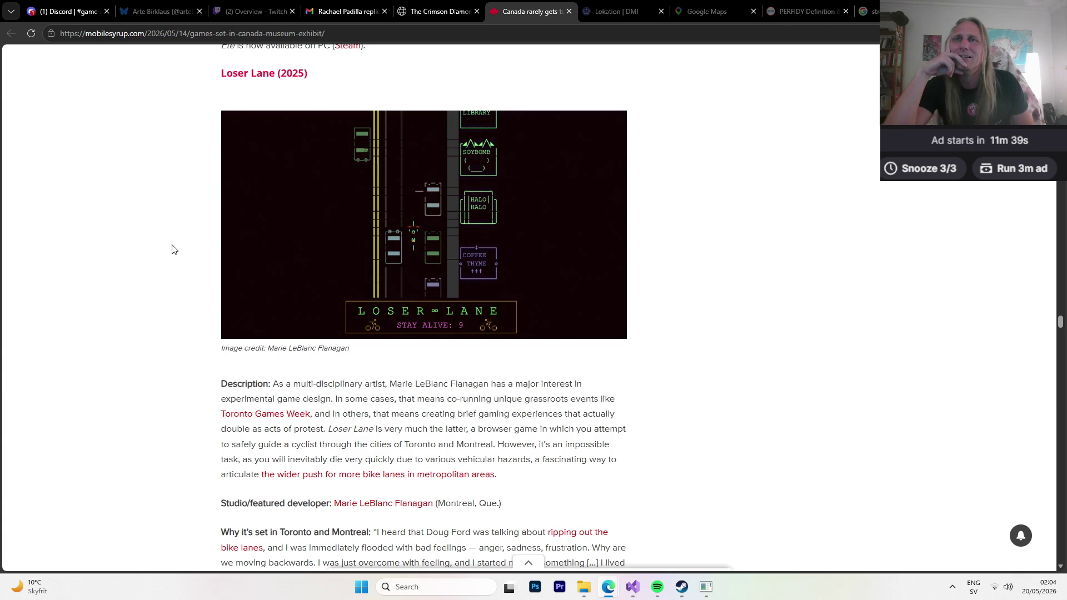
pyautogui.scroll(-9, 172, 249)
pyautogui.scroll(-7, 174, 248)
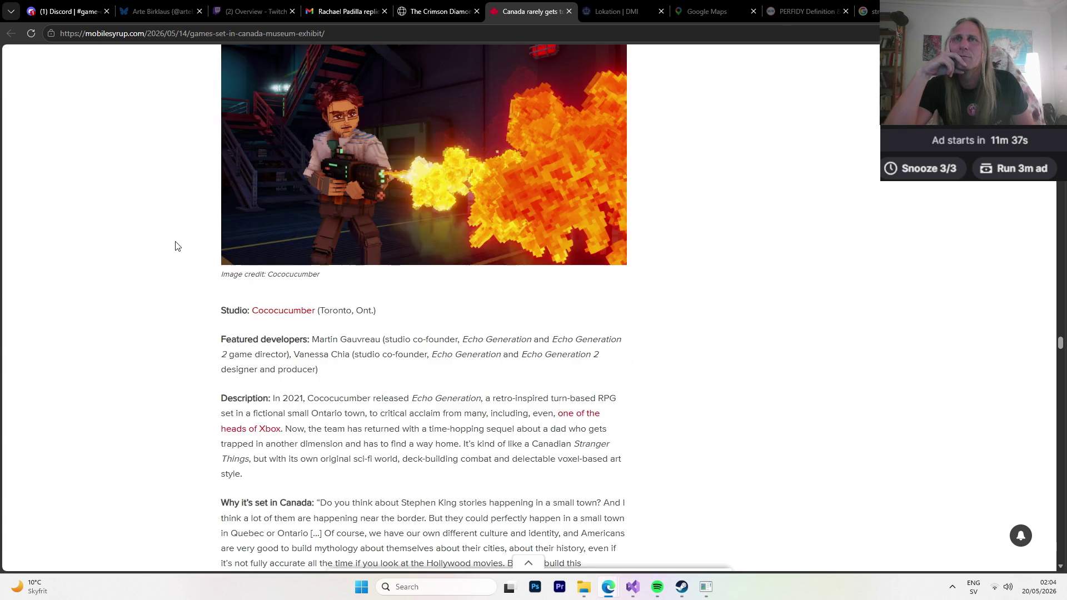
pyautogui.scroll(2, 177, 246)
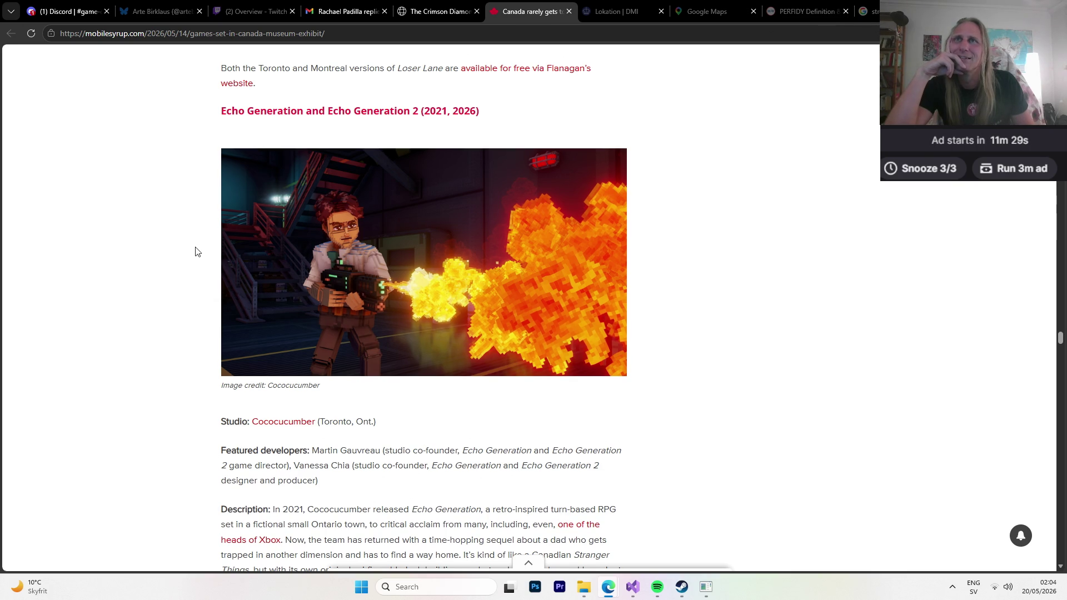
pyautogui.scroll(-10, 195, 252)
pyautogui.scroll(-7, 194, 253)
pyautogui.scroll(2, 193, 253)
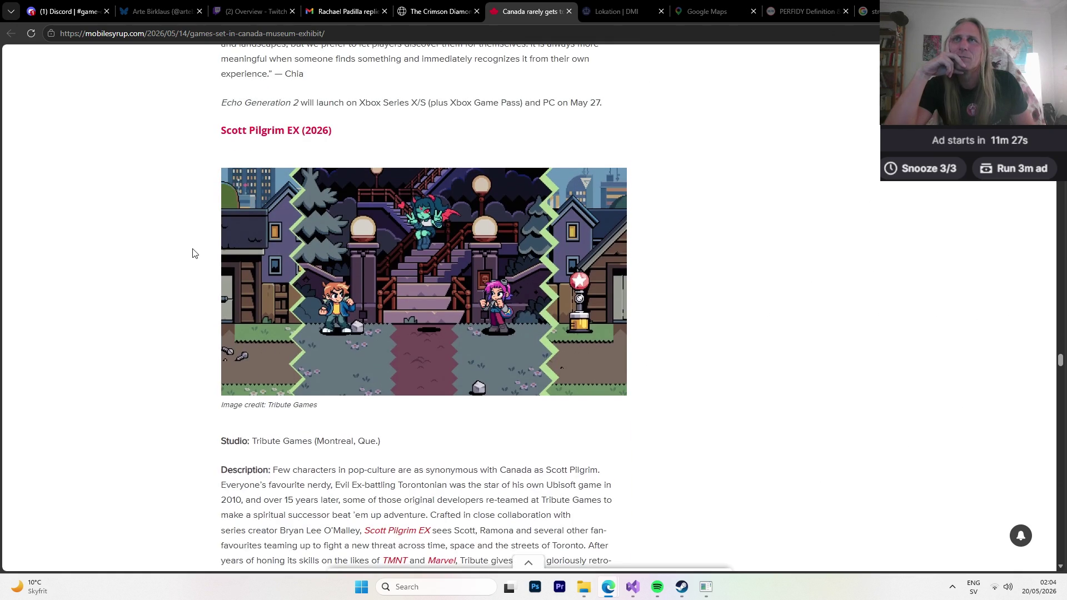
pyautogui.scroll(-1, 194, 254)
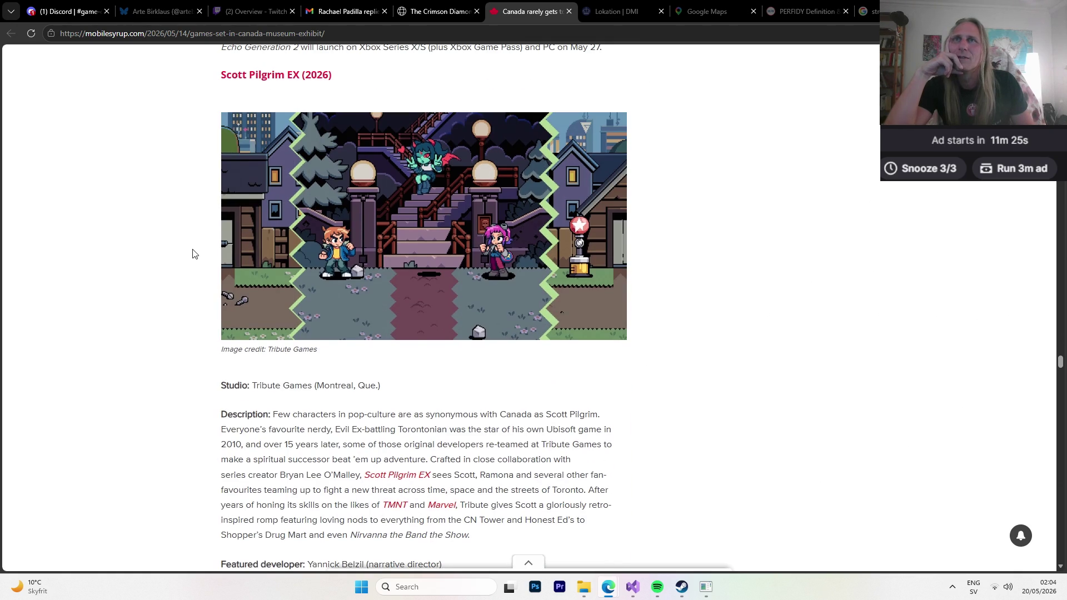
pyautogui.scroll(-7, 193, 253)
pyautogui.scroll(-9, 194, 256)
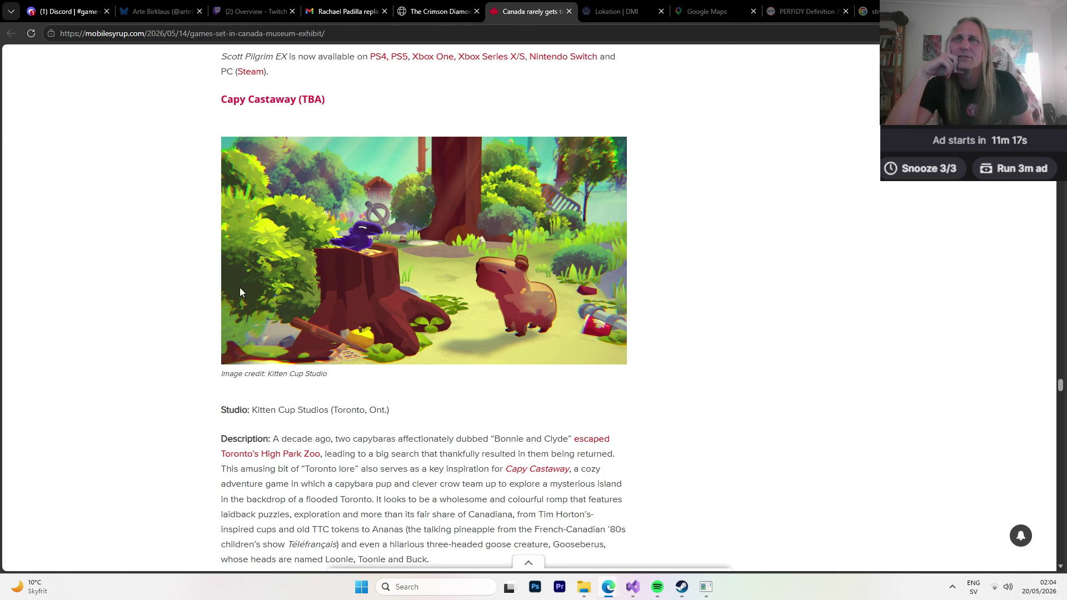
# Read on to The Crimson Diamond entry, then switch to the Kaleidomancer folder in File Explorer.
pyautogui.scroll(-2, 167, 322)
pyautogui.scroll(-8, 166, 322)
pyautogui.scroll(-3, 174, 291)
pyautogui.scroll(3, 177, 288)
pyautogui.scroll(-1, 176, 290)
pyautogui.scroll(-1, 176, 291)
pyautogui.scroll(1, 177, 291)
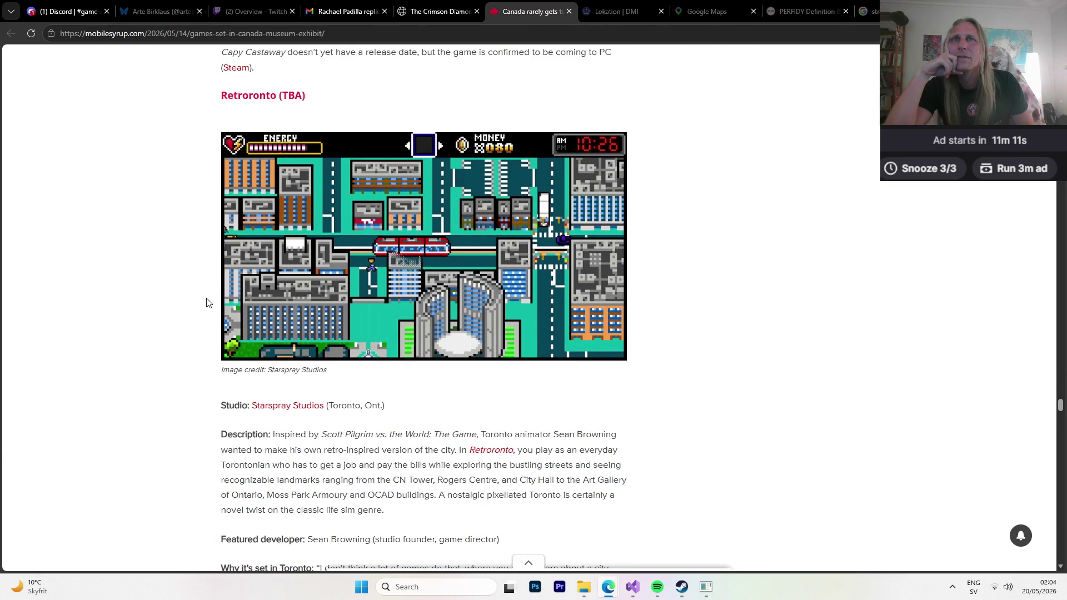
pyautogui.scroll(-10, 207, 302)
pyautogui.scroll(-6, 205, 302)
pyautogui.scroll(2, 201, 301)
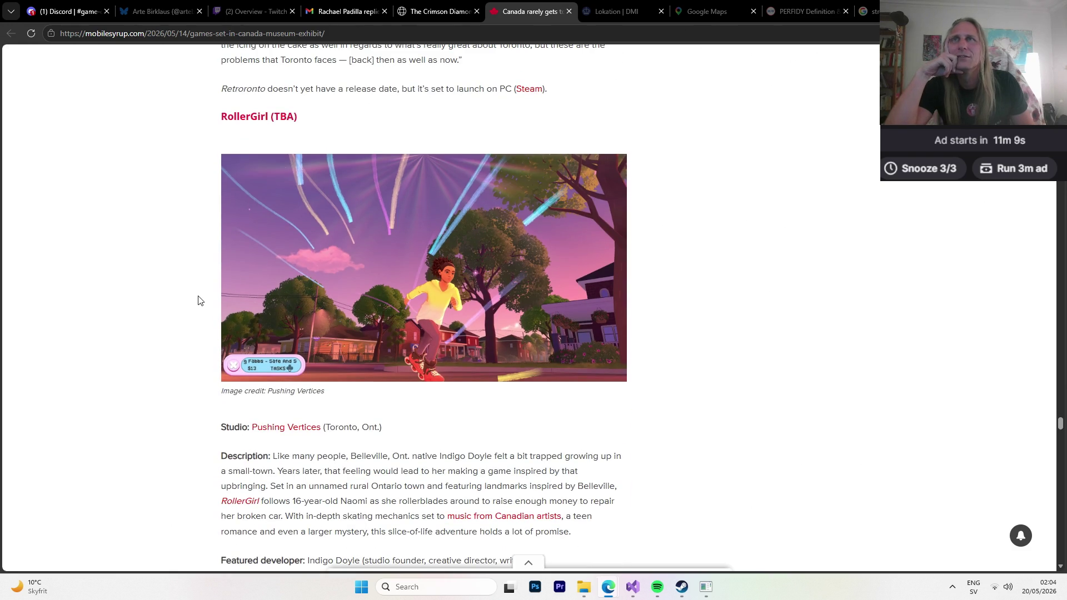
pyautogui.scroll(-10, 199, 300)
pyautogui.scroll(-1, 191, 294)
pyautogui.scroll(-1, 189, 296)
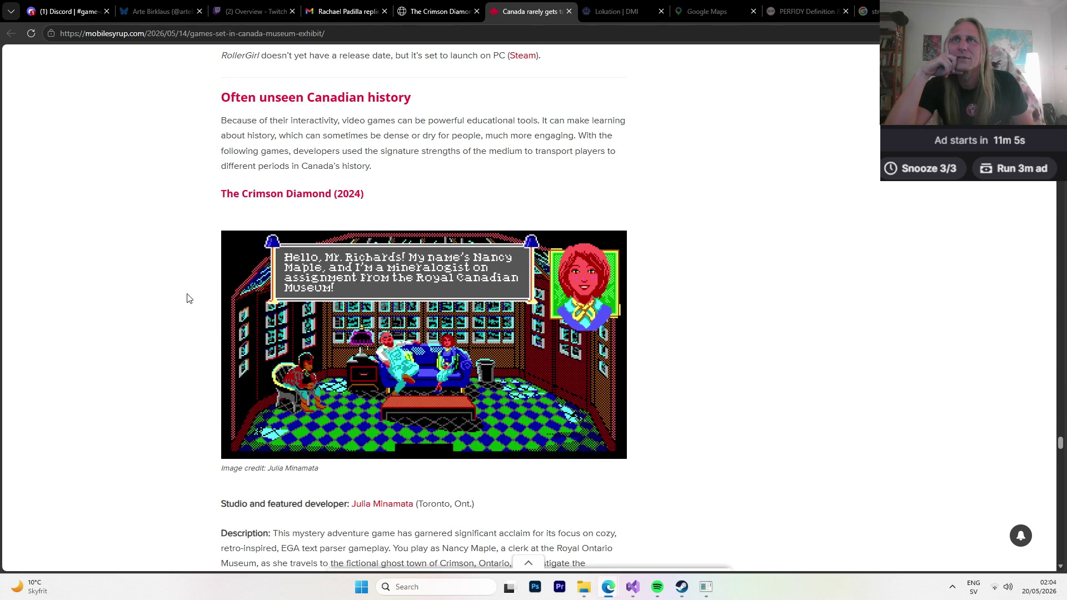
pyautogui.scroll(-1, 188, 298)
pyautogui.scroll(-6, 188, 298)
pyautogui.scroll(-7, 188, 299)
pyautogui.scroll(-10, 188, 299)
pyautogui.scroll(7, 191, 303)
pyautogui.scroll(10, 188, 298)
pyautogui.scroll(2, 189, 298)
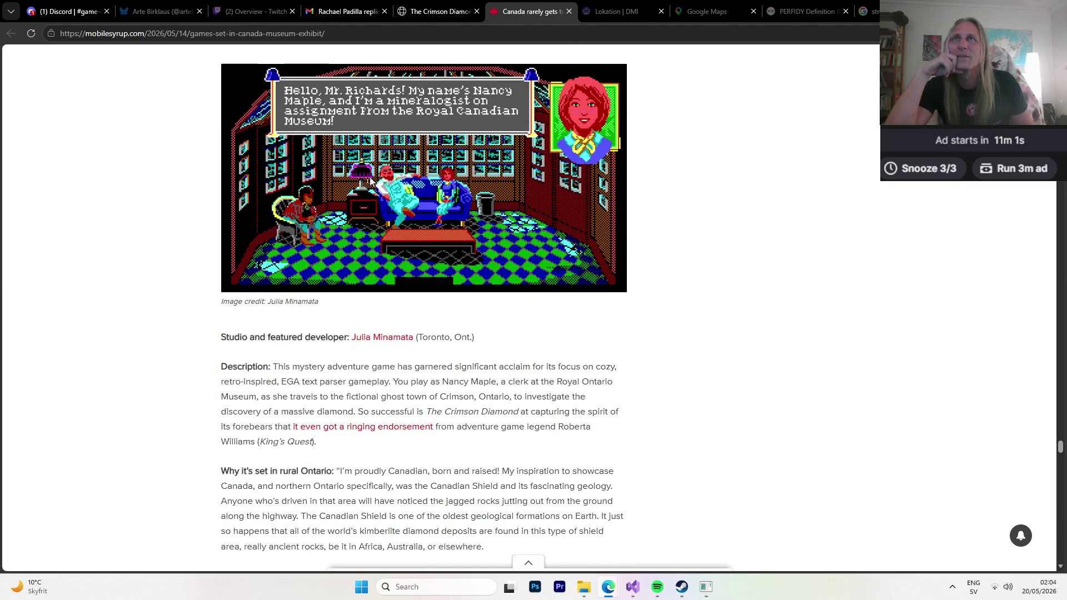
pyautogui.hotkey('alt', 'Tab')
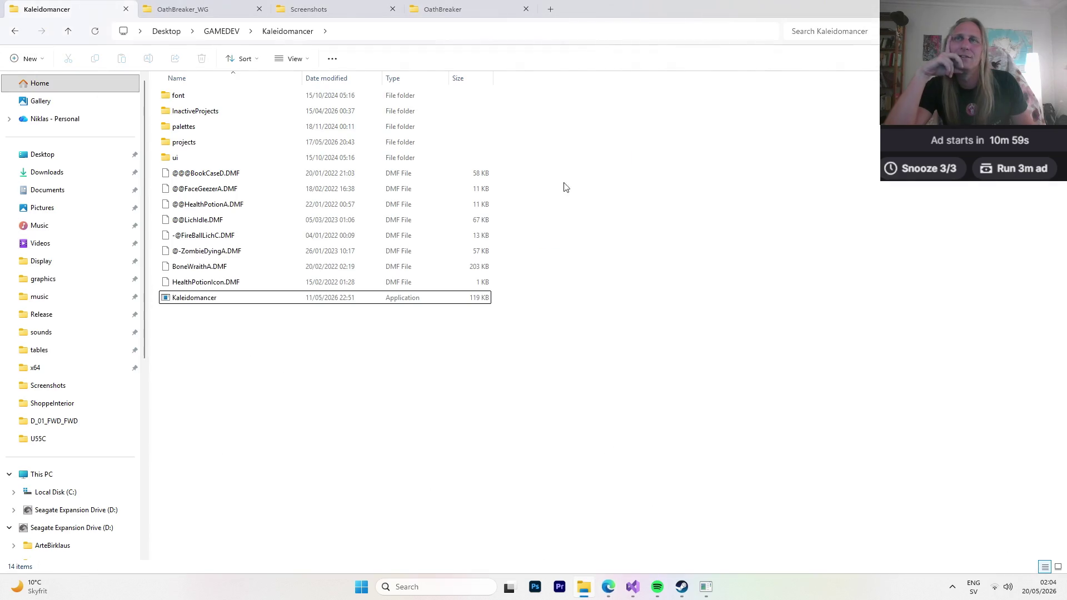
# Return to Kaleidomancer, zoom in on the green and red bottles, and pick dark brown 63, 24, 0.
pyautogui.click(707, 587)
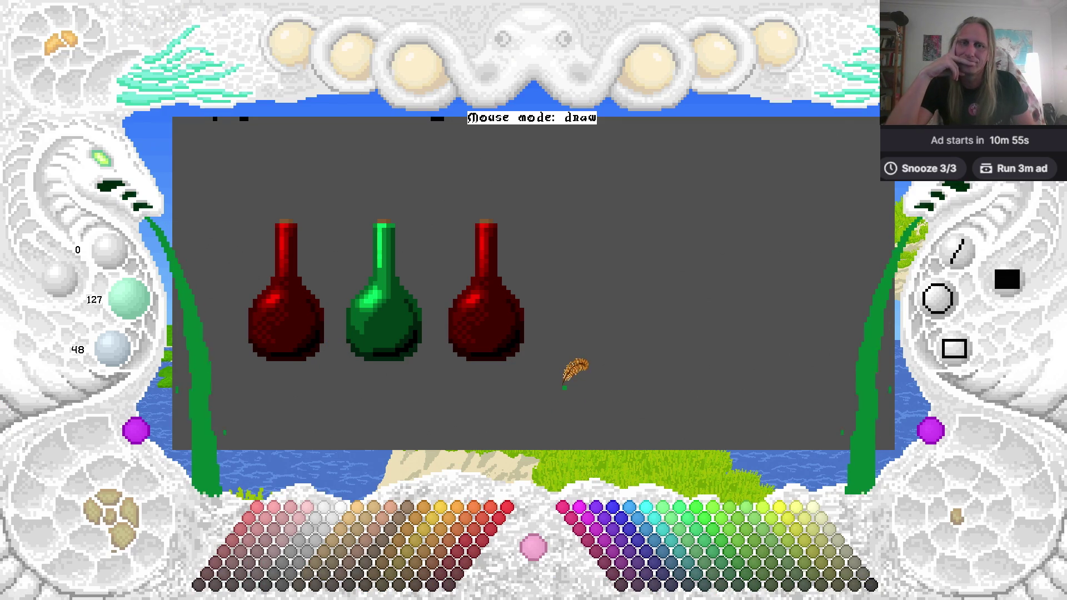
pyautogui.moveTo(550, 389); pyautogui.dragTo(578, 364)
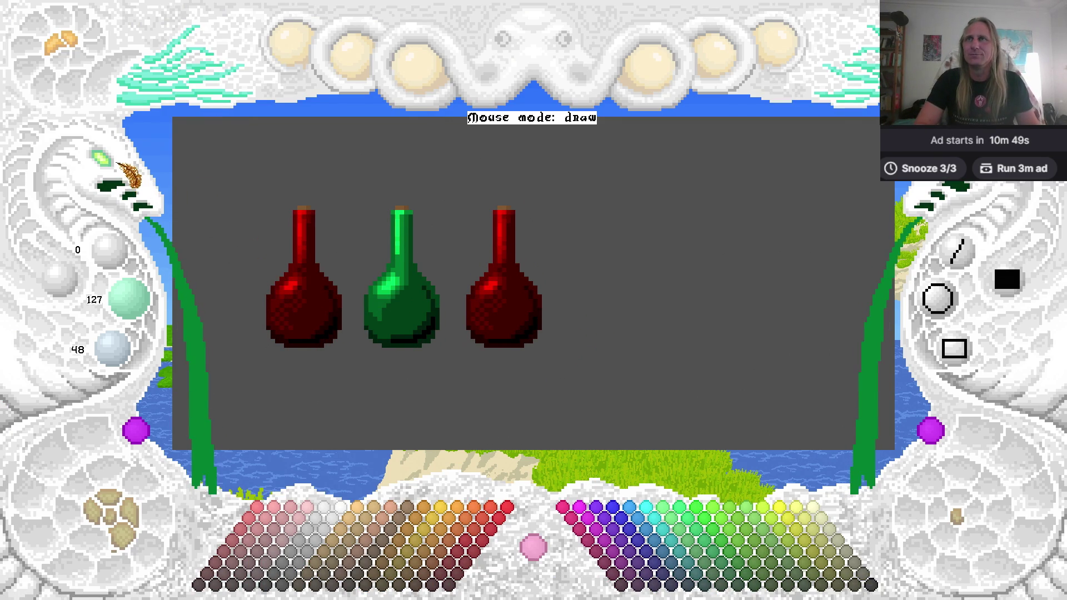
pyautogui.scroll(2, 320, 334)
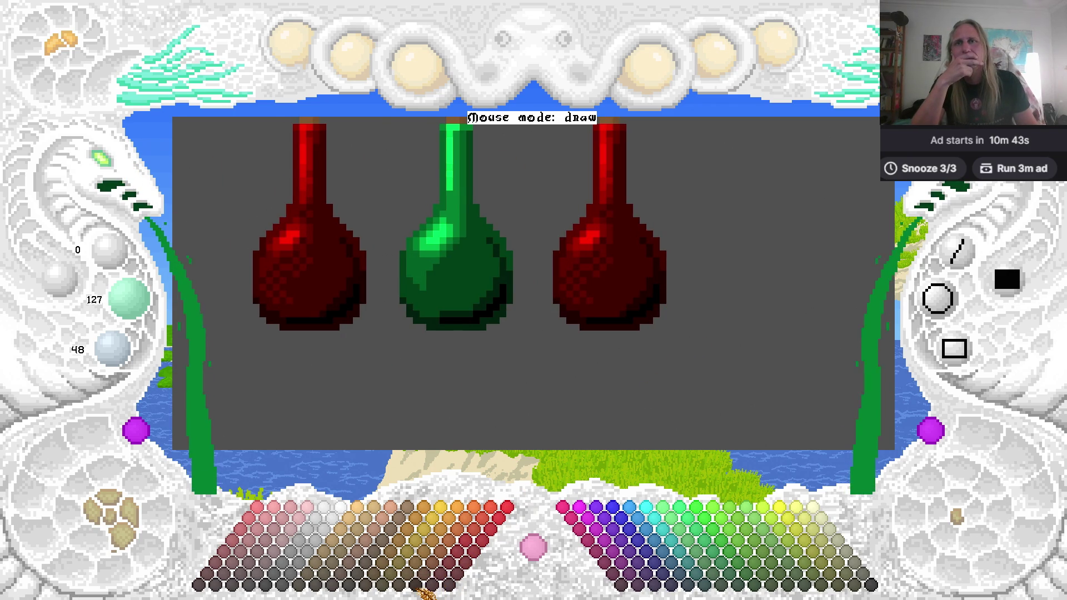
pyautogui.click(433, 583)
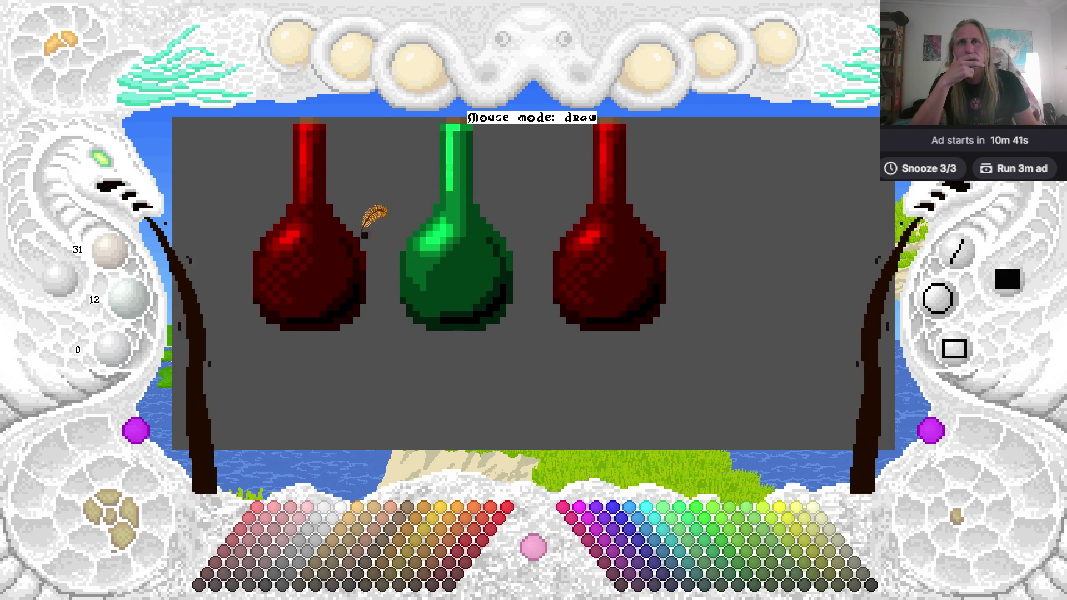
pyautogui.click(127, 182)
pyautogui.click(146, 201)
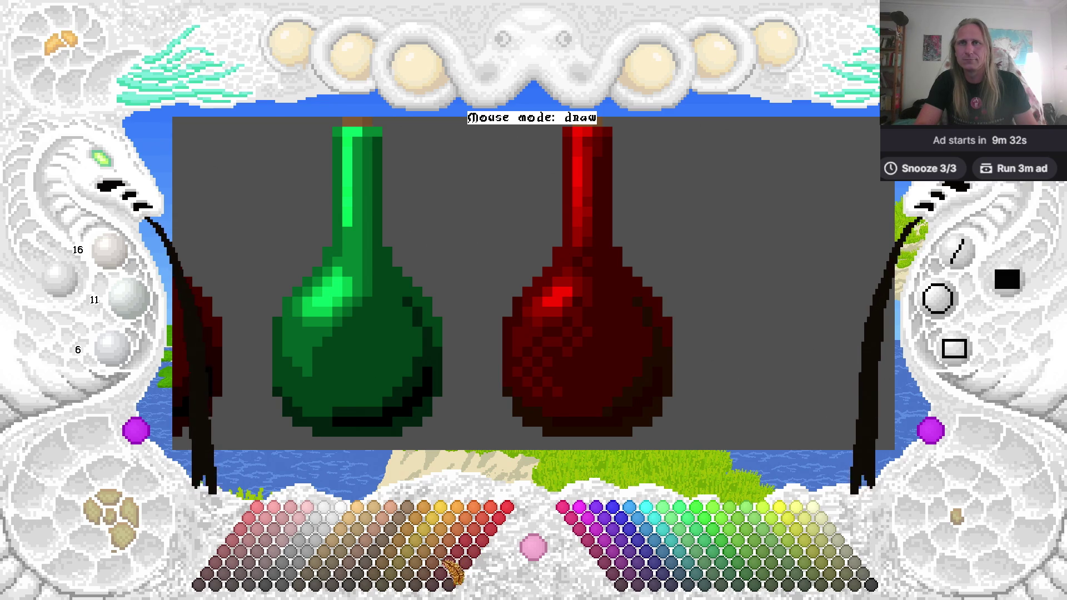
pyautogui.click(434, 583)
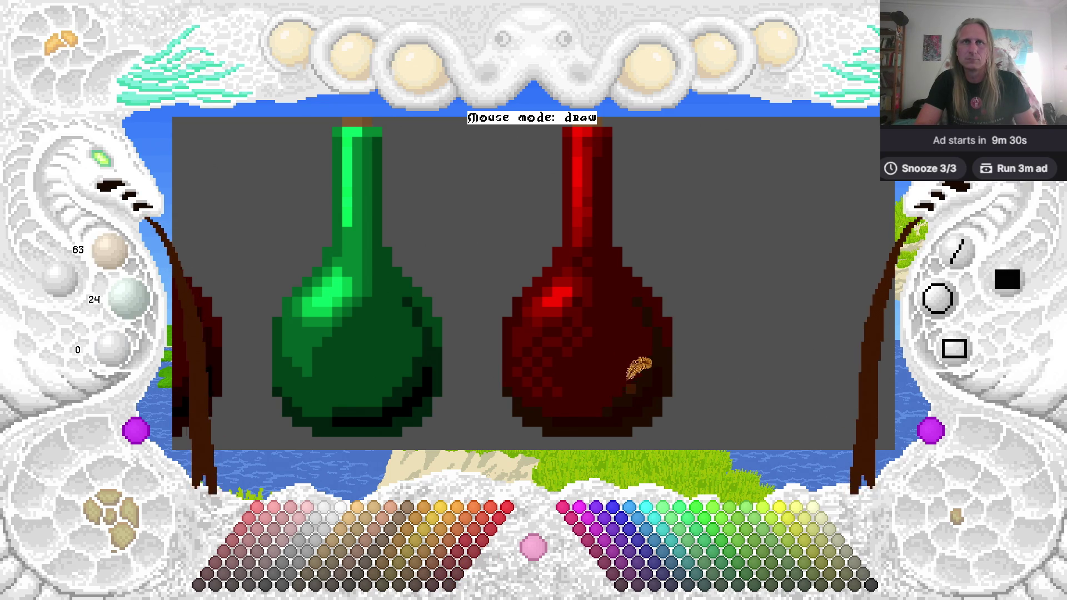
# Flood-fill the third bottle's dark-red body brown and recentre the view on all three bottles.
pyautogui.click(617, 354)
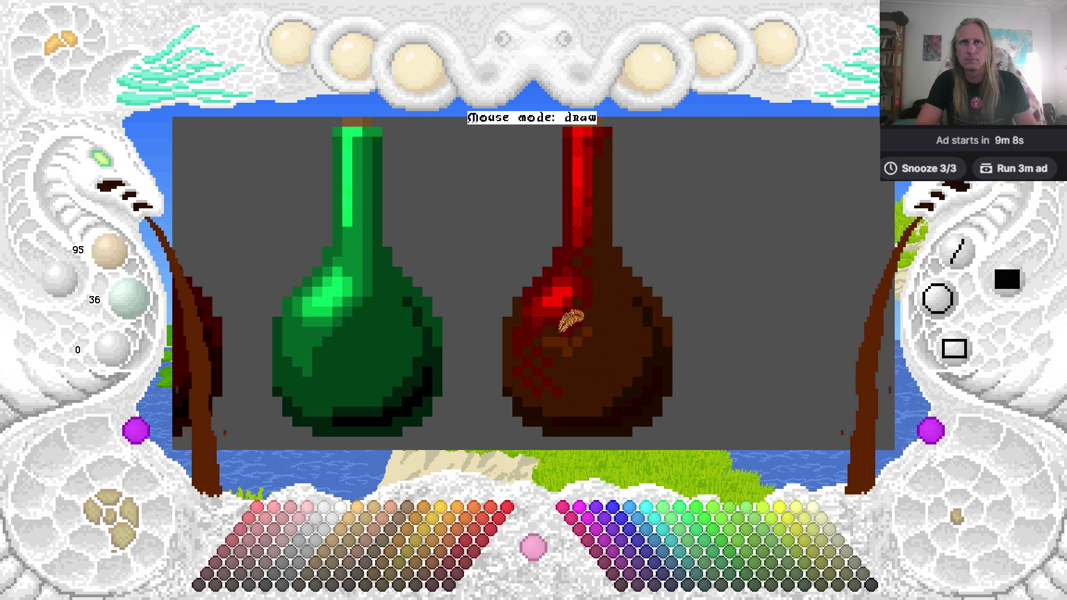
pyautogui.press('Left')
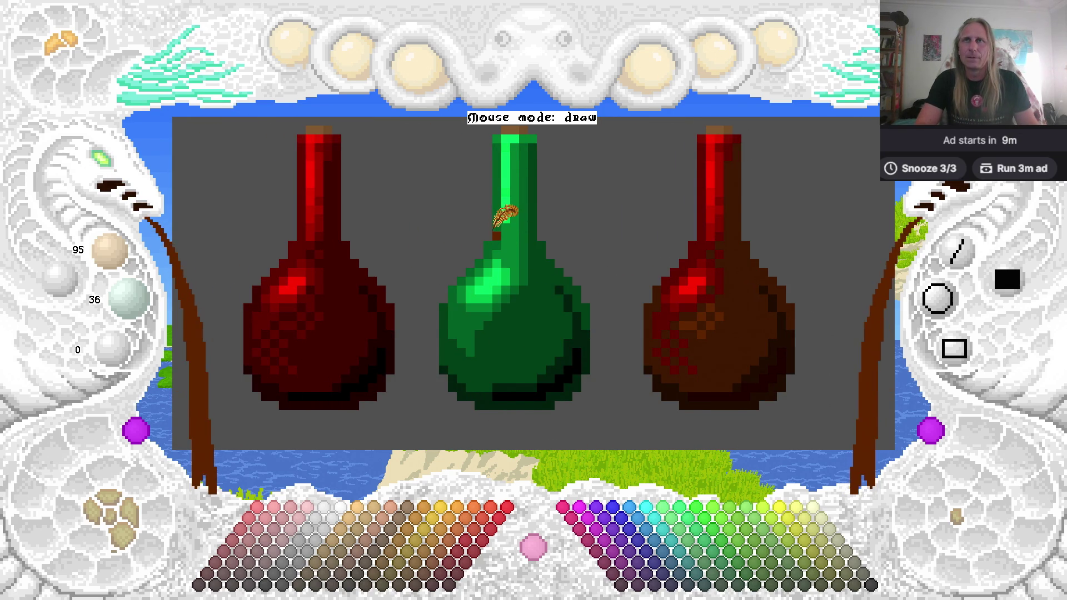
pyautogui.moveTo(400, 222); pyautogui.dragTo(470, 219)
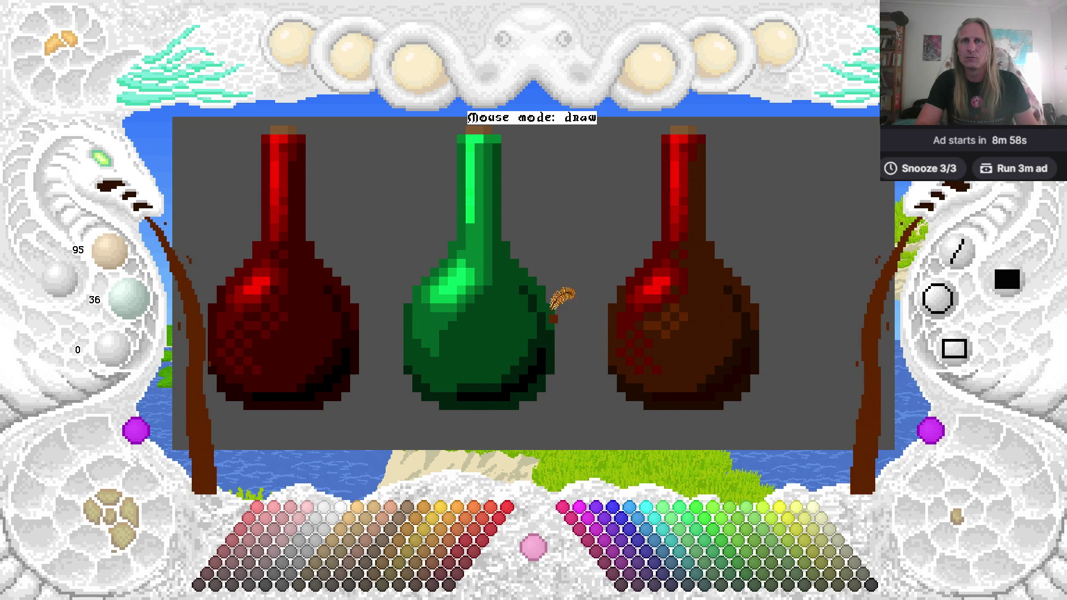
pyautogui.moveTo(559, 307); pyautogui.dragTo(553, 300)
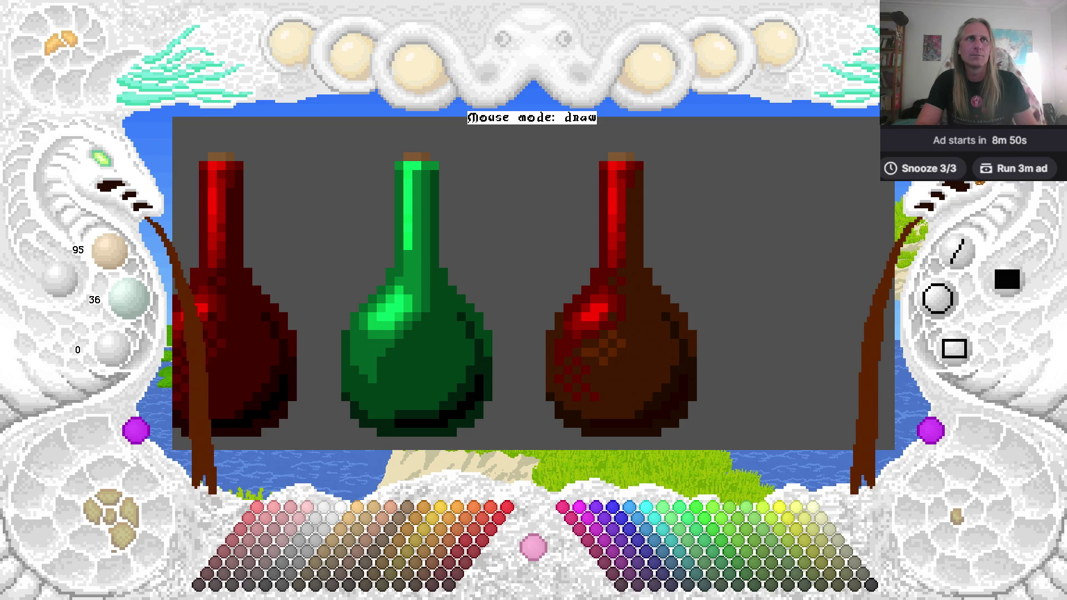
pyautogui.rightClick(695, 156)
# Paint out the brown bottle with background grey and zoom the canvas out to 8.
pyautogui.moveTo(634, 146)
pyautogui.mouseDown()
pyautogui.moveTo(592, 203)
pyautogui.moveTo(678, 375)
pyautogui.moveTo(639, 339)
pyautogui.mouseUp()
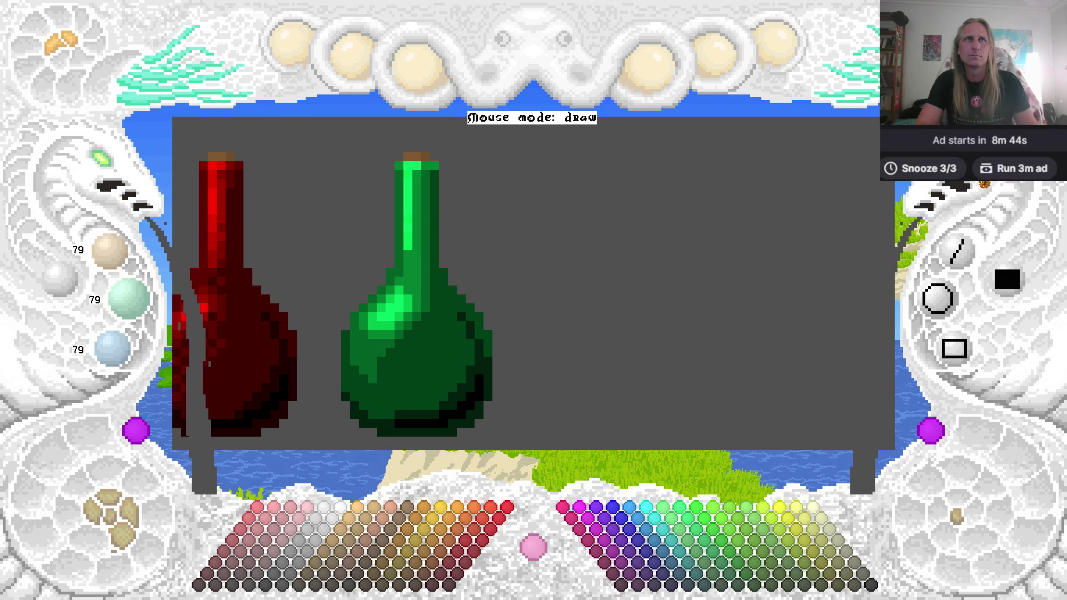
pyautogui.click(159, 122)
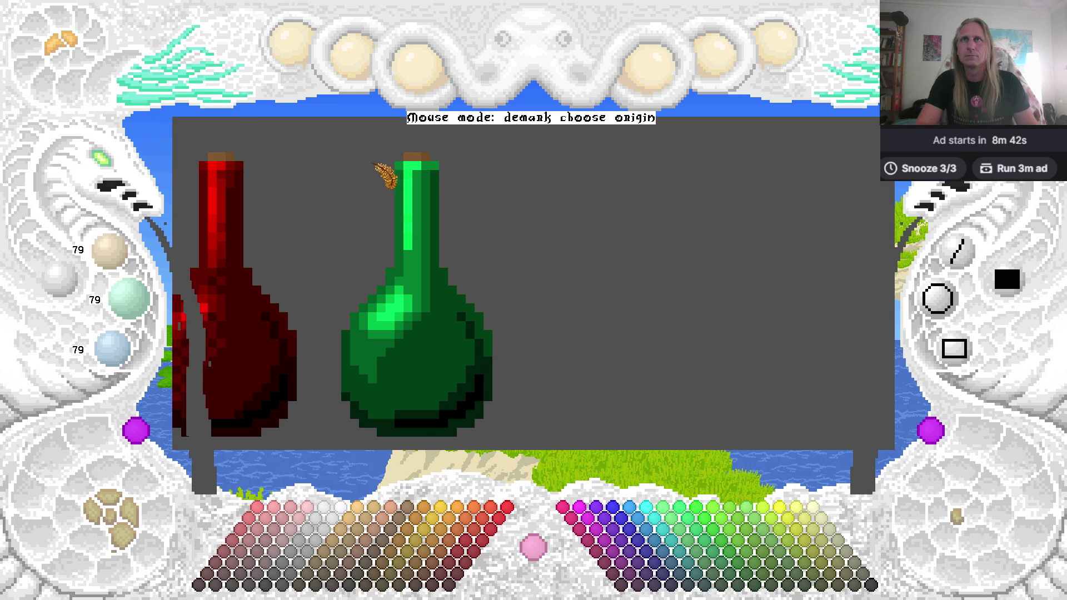
pyautogui.press('Tab')
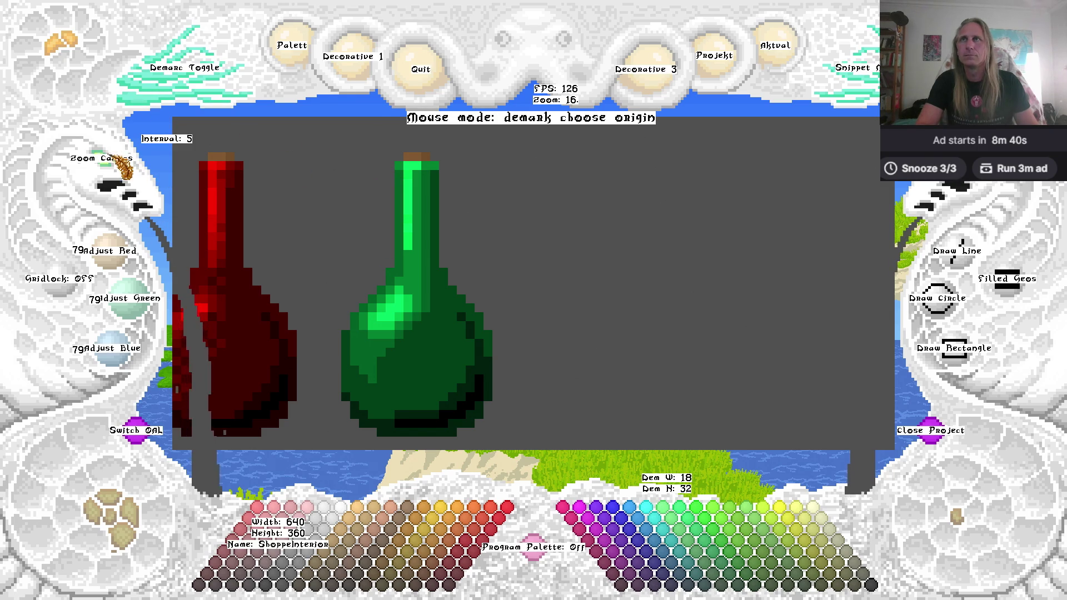
pyautogui.click(118, 161)
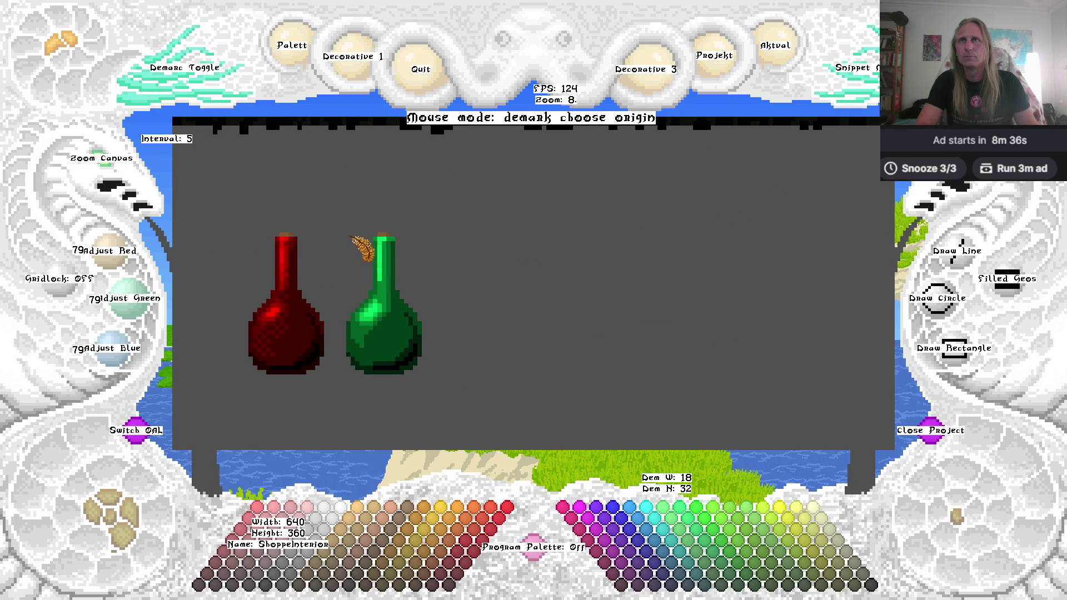
# Select the green bottle, copy it, and paste a duplicate to the right of the original.
pyautogui.click(348, 232)
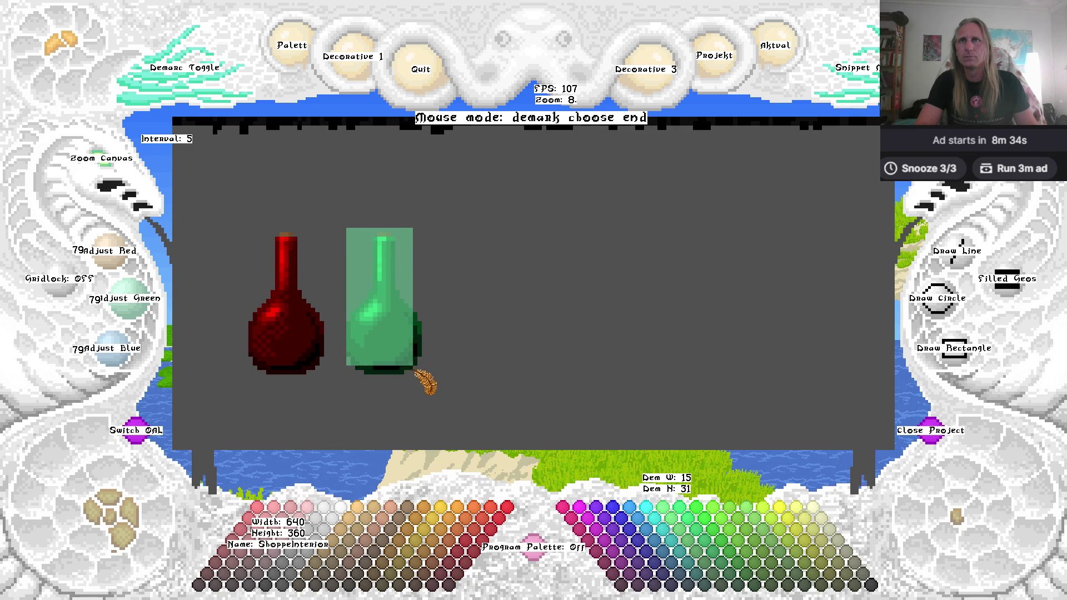
pyautogui.click(424, 377)
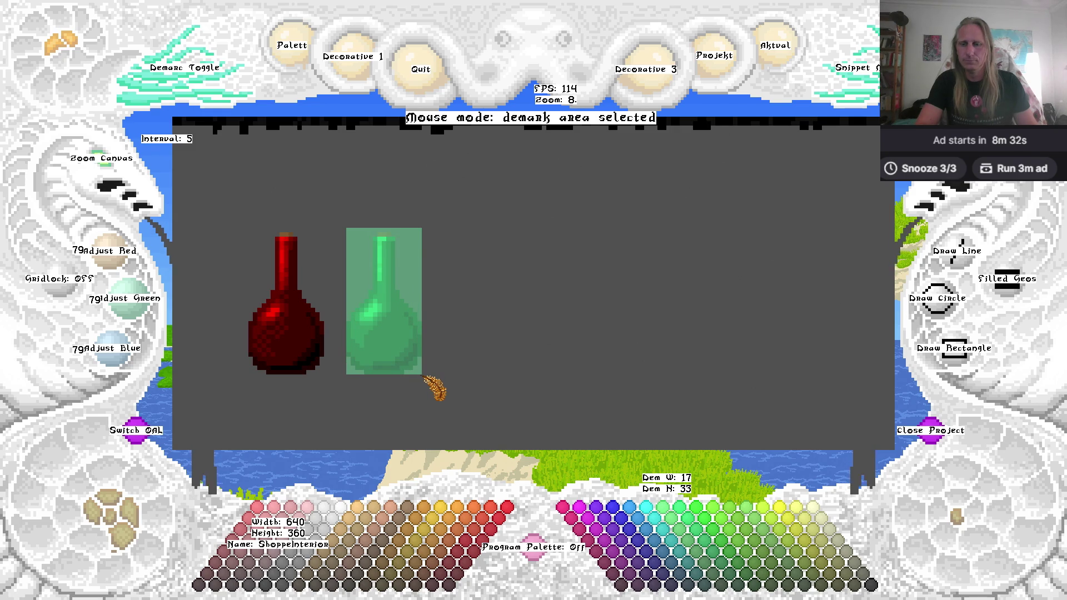
pyautogui.hotkey('ctrl', 'c')
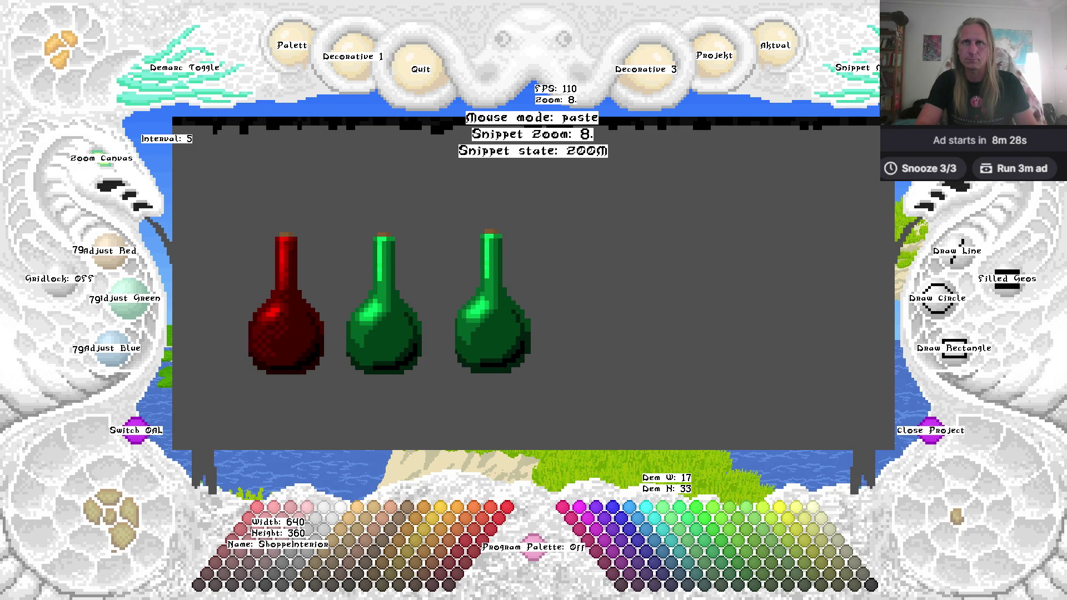
pyautogui.rightClick(622, 222)
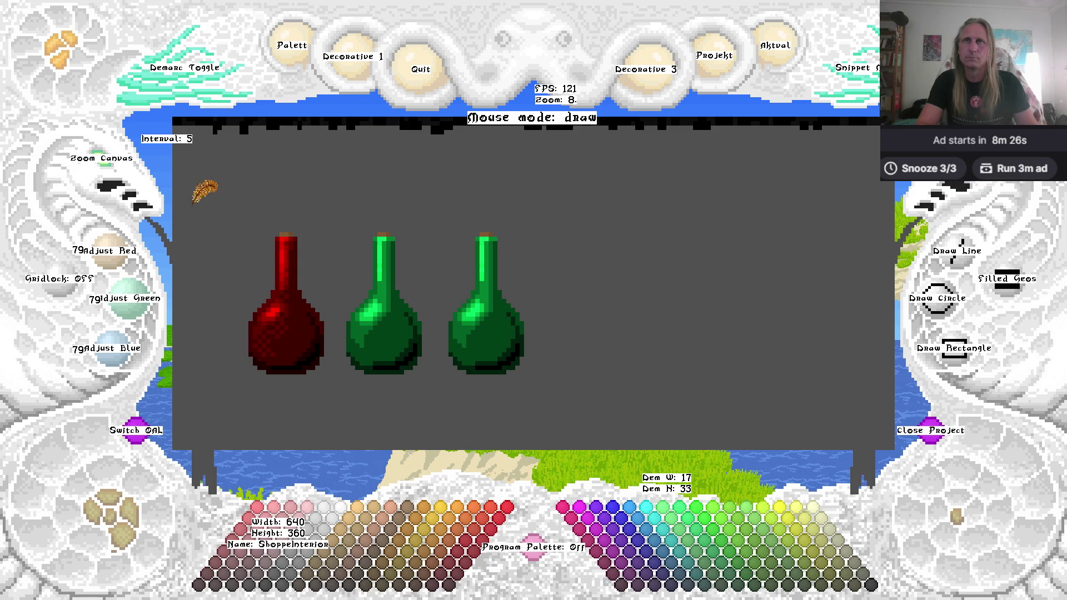
# Outline the right bottle's lower edge in dark brown and flood-fill its dark green body brown.
pyautogui.scroll(6, 114, 166)
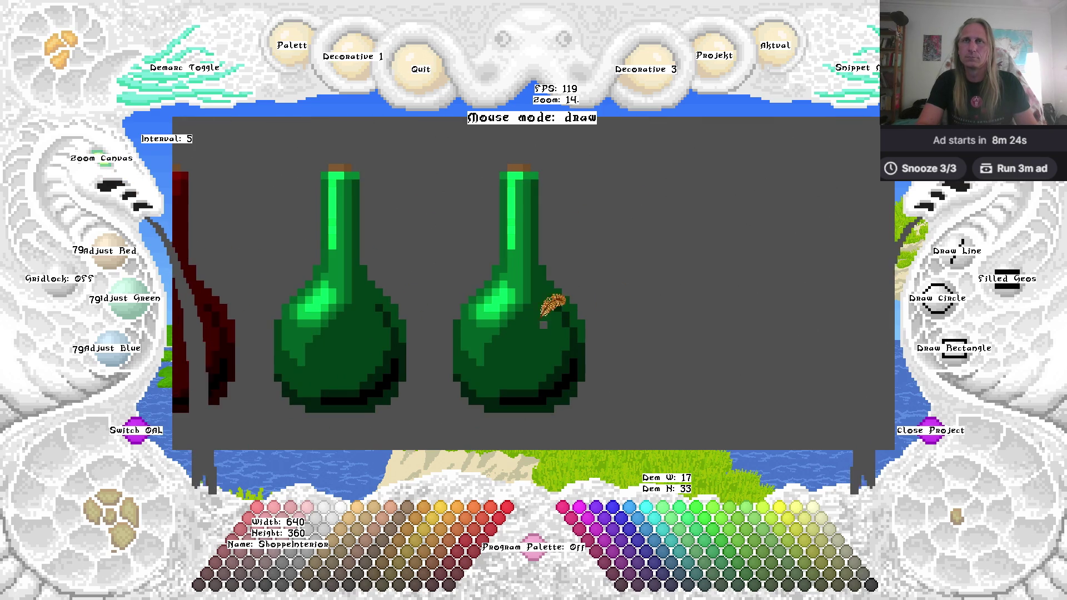
pyautogui.scroll(6, 100, 161)
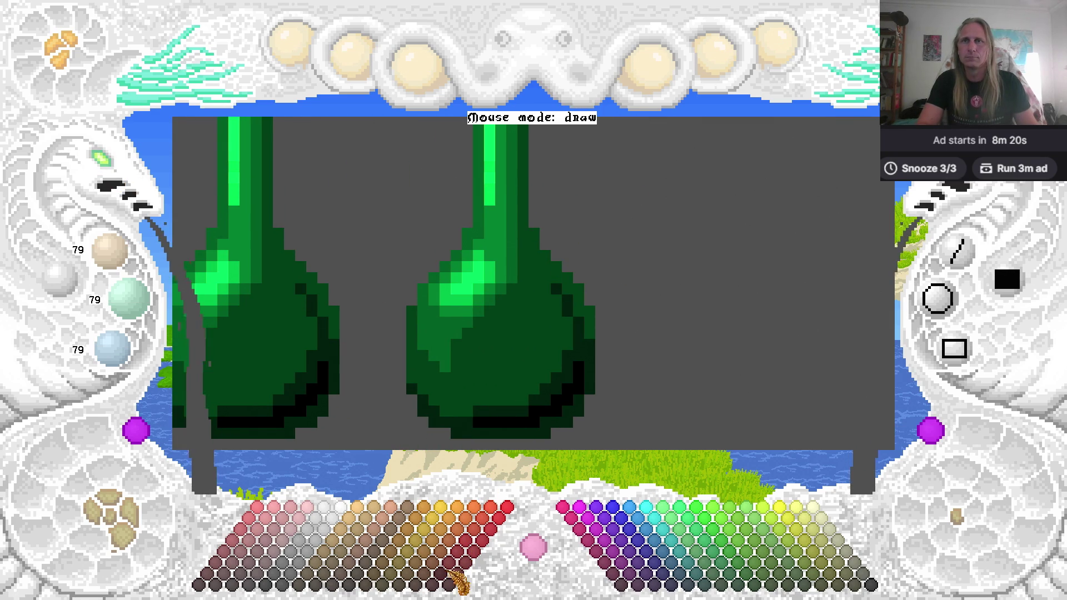
pyautogui.click(427, 589)
pyautogui.moveTo(526, 409)
pyautogui.mouseDown()
pyautogui.moveTo(582, 334)
pyautogui.moveTo(556, 277)
pyautogui.mouseUp()
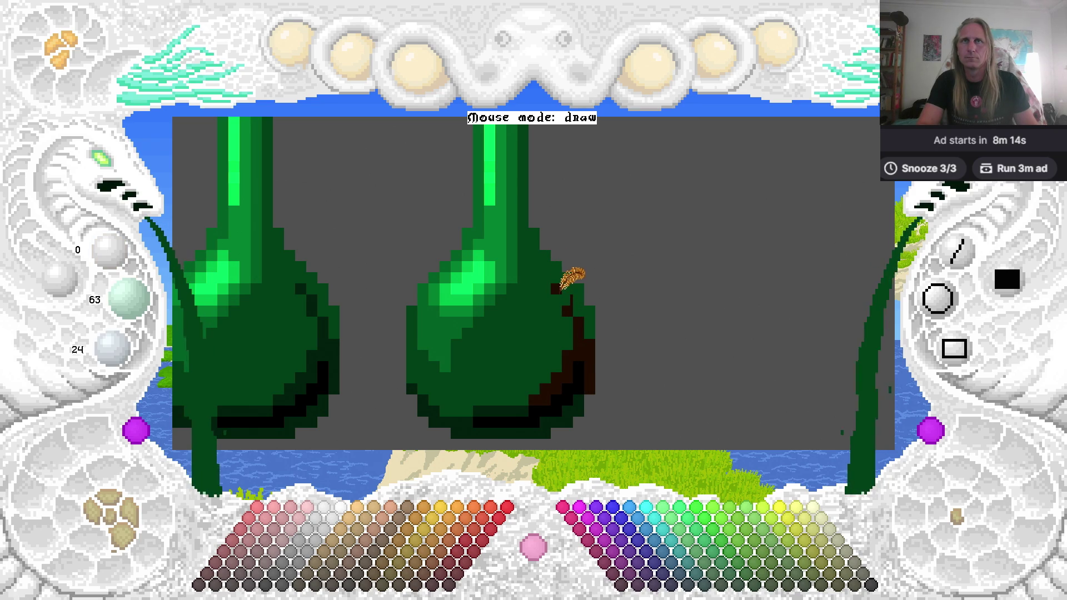
pyautogui.moveTo(591, 389)
pyautogui.mouseDown()
pyautogui.moveTo(575, 408)
pyautogui.moveTo(459, 429)
pyautogui.moveTo(499, 407)
pyautogui.moveTo(418, 385)
pyautogui.moveTo(426, 408)
pyautogui.moveTo(451, 415)
pyautogui.mouseUp()
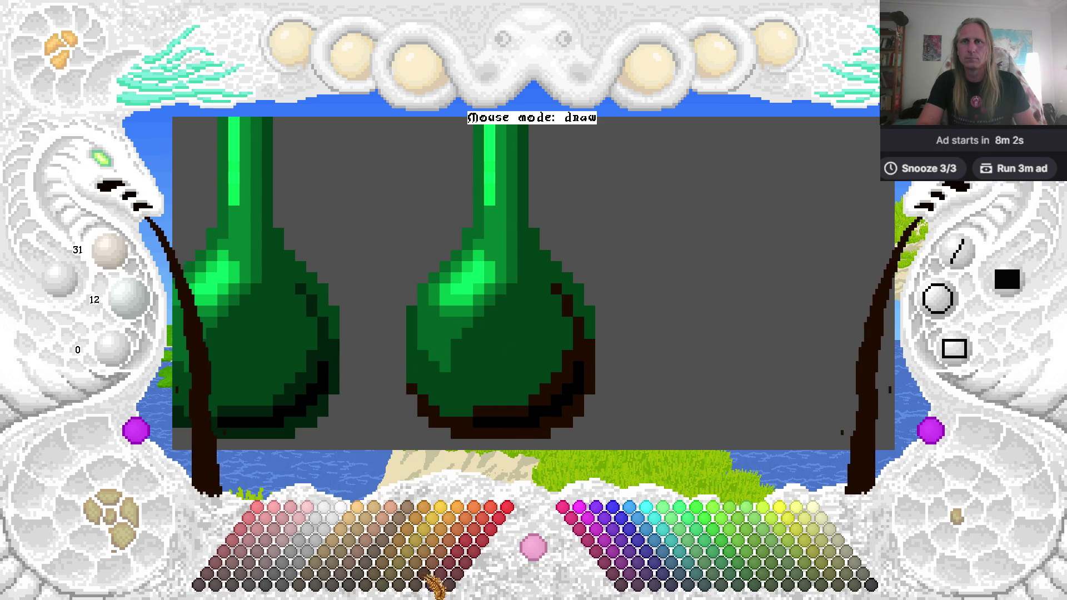
pyautogui.click(496, 370)
pyautogui.scroll(3, 519, 305)
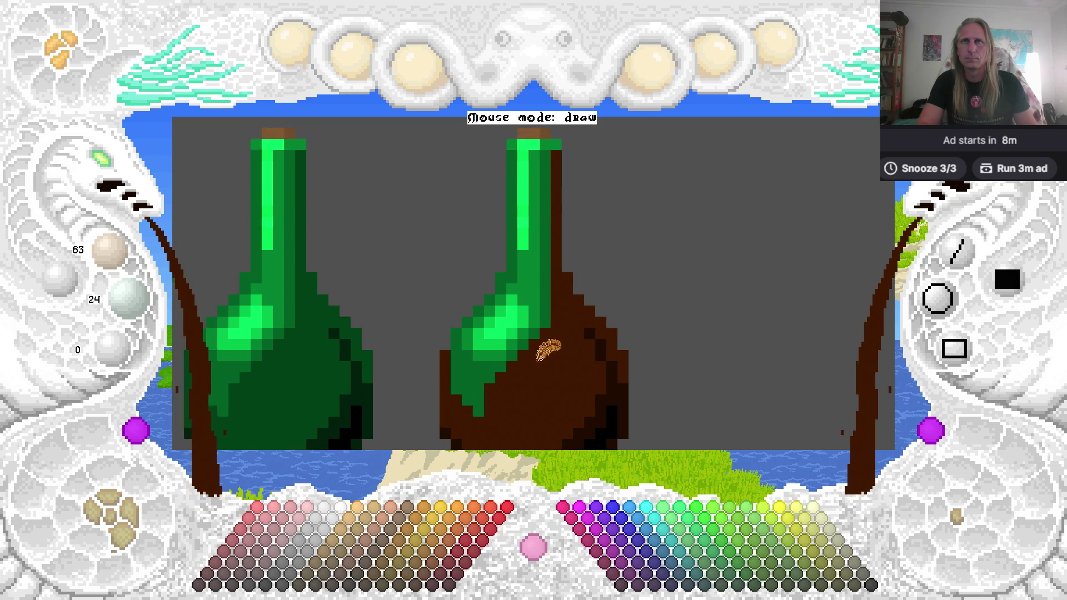
# Paint brown down the right bottle's neck edge and over its green lower-left shoulder.
pyautogui.moveTo(502, 205)
pyautogui.mouseDown()
pyautogui.moveTo(503, 285)
pyautogui.moveTo(595, 250)
pyautogui.mouseUp()
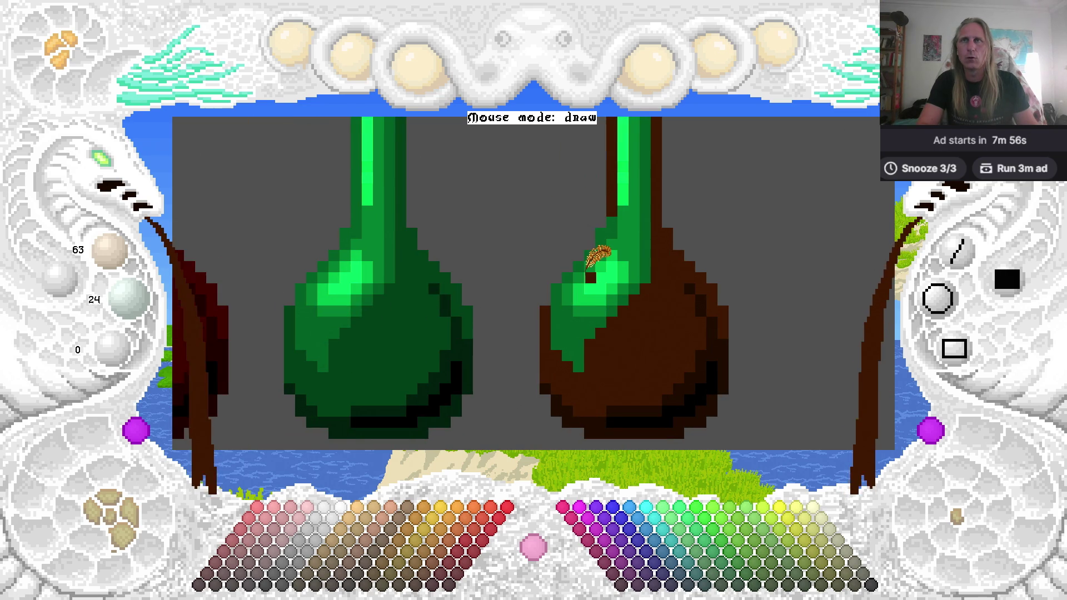
pyautogui.press('Right')
pyautogui.press('Down')
pyautogui.click(444, 579)
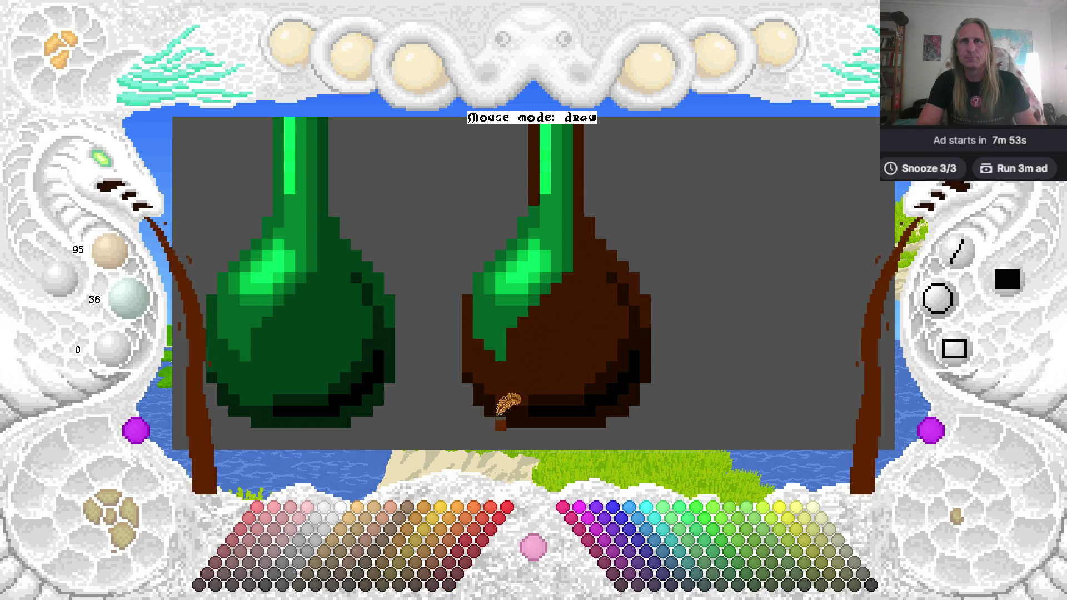
pyautogui.moveTo(548, 179); pyautogui.dragTo(545, 313)
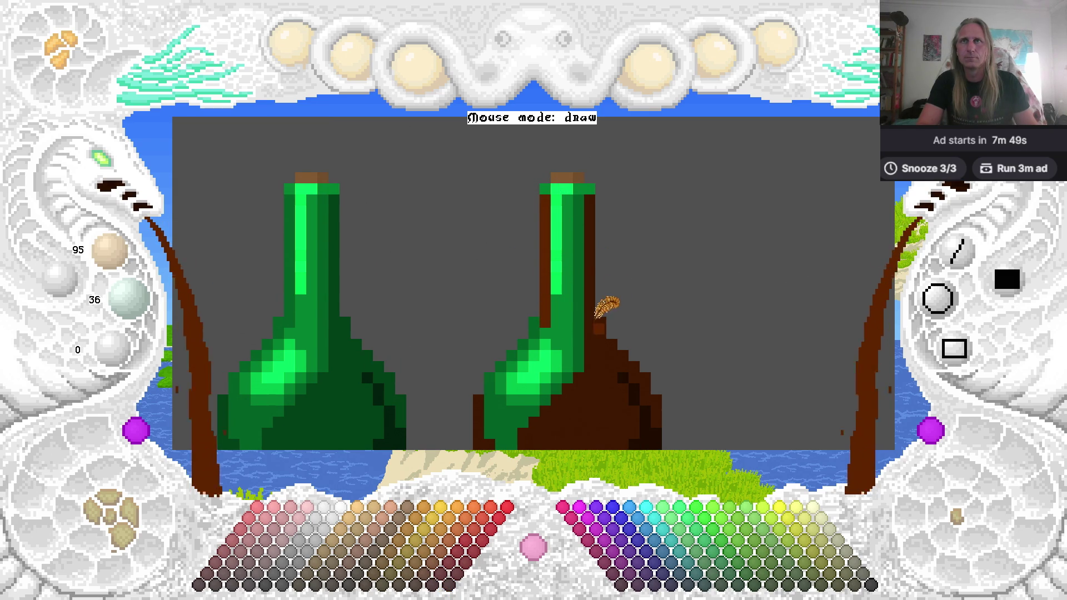
pyautogui.press('Down')
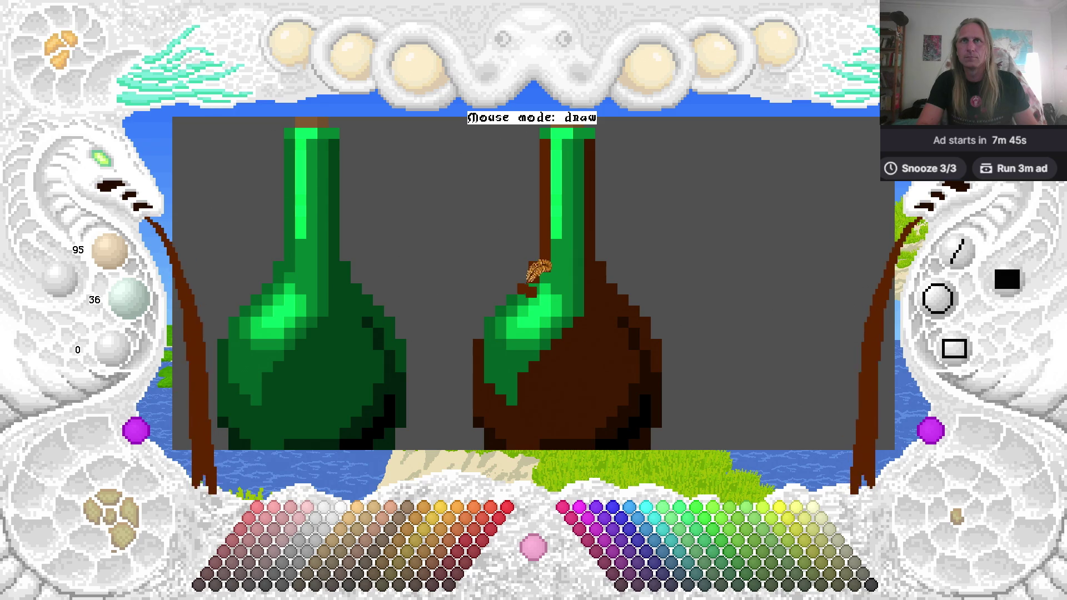
pyautogui.moveTo(506, 309); pyautogui.dragTo(507, 357)
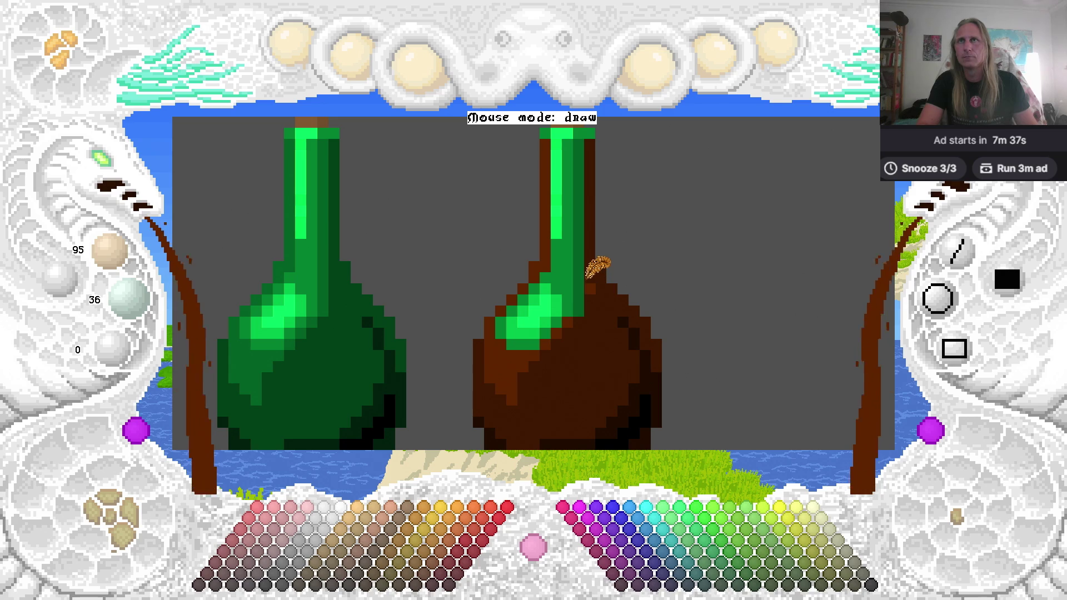
# Resample the brown, undo a stray lighter-brown body fill, and fill the darker neck stripe brown.
pyautogui.rightClick(329, 221)
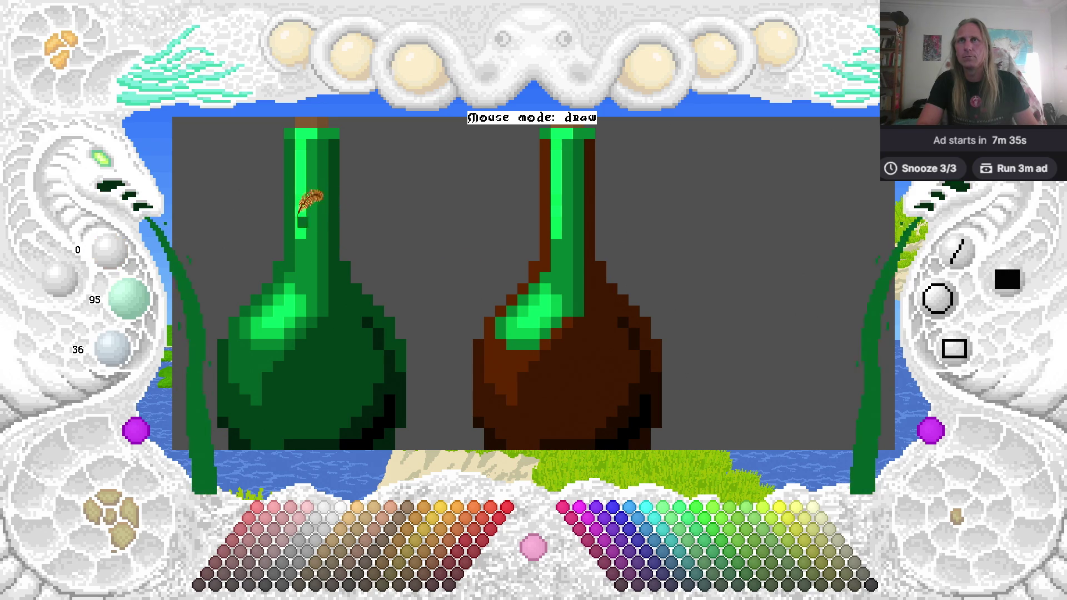
pyautogui.rightClick(532, 358)
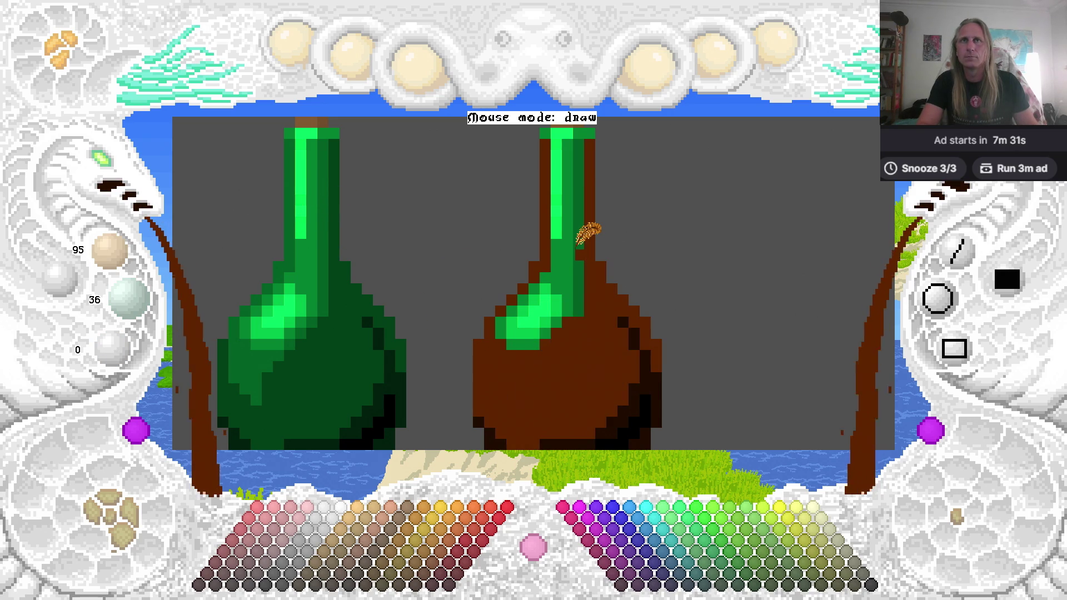
pyautogui.click(581, 251)
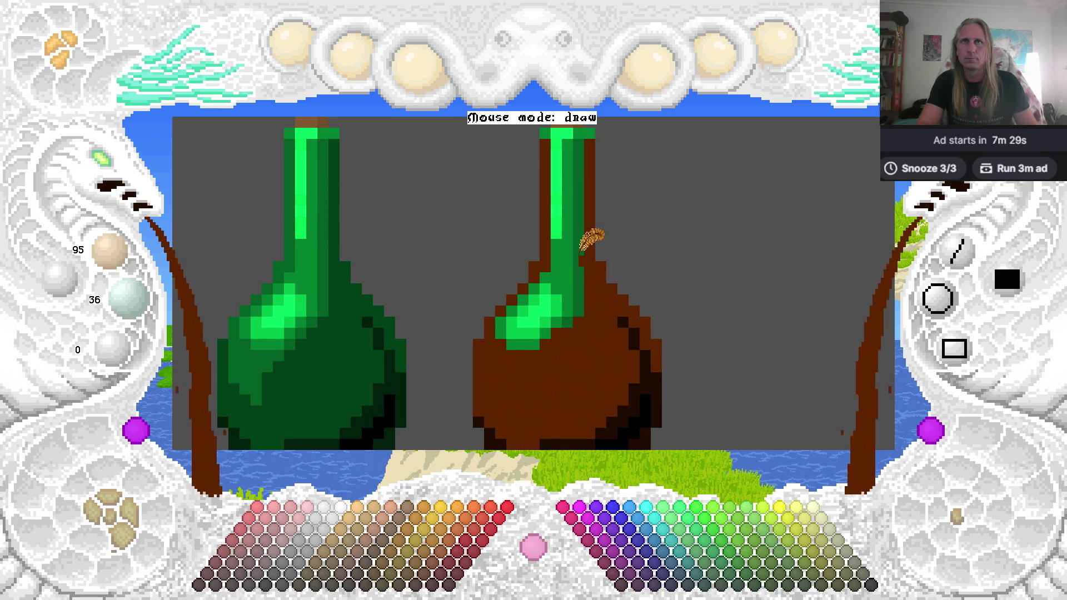
pyautogui.hotkey('ctrl', 'z')
pyautogui.click(576, 255)
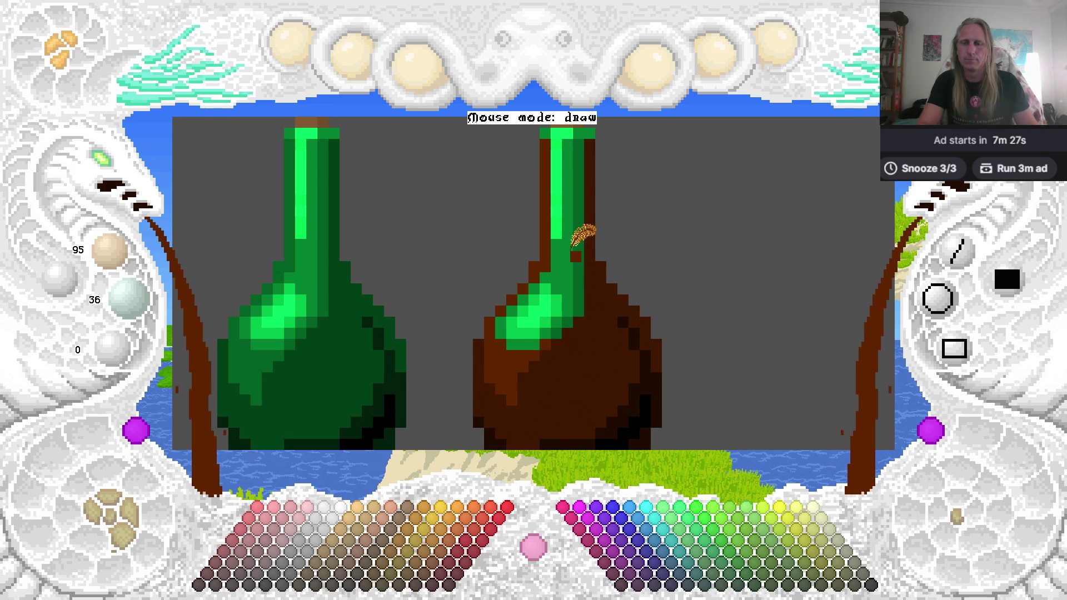
pyautogui.click(576, 248)
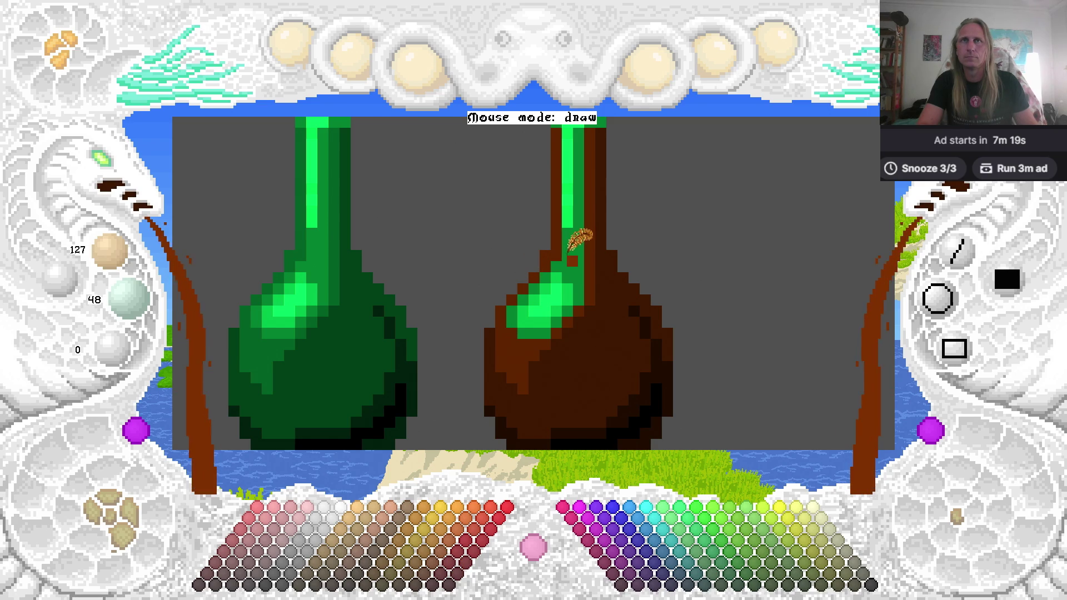
# Paint the remaining green on the neck, rim sides and highlight edge brown.
pyautogui.moveTo(572, 239); pyautogui.dragTo(570, 270)
pyautogui.click(538, 307)
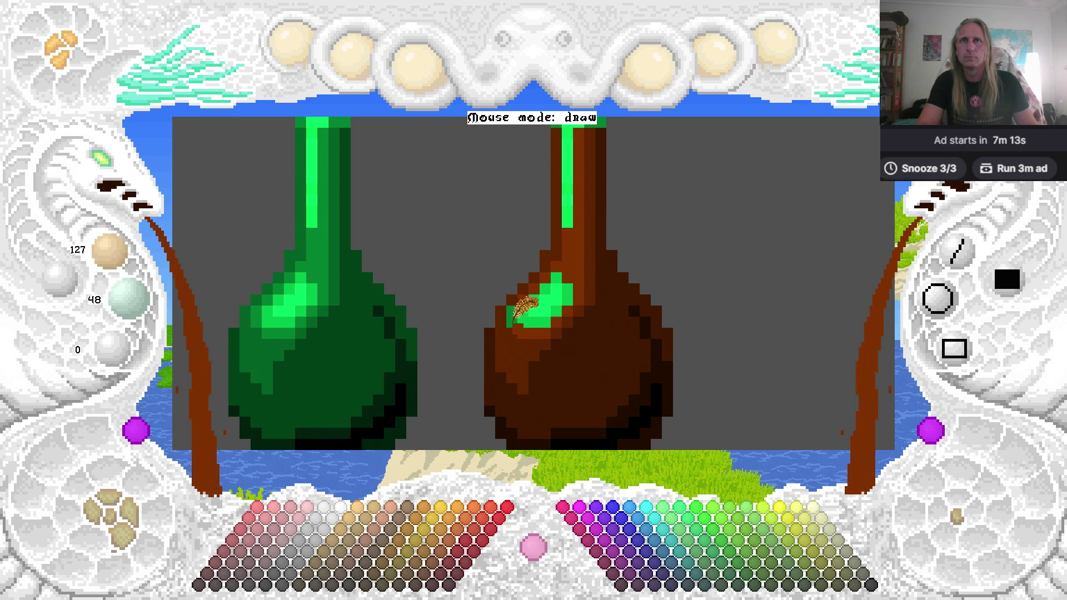
pyautogui.moveTo(520, 303); pyautogui.dragTo(514, 331)
pyautogui.scroll(2, 543, 262)
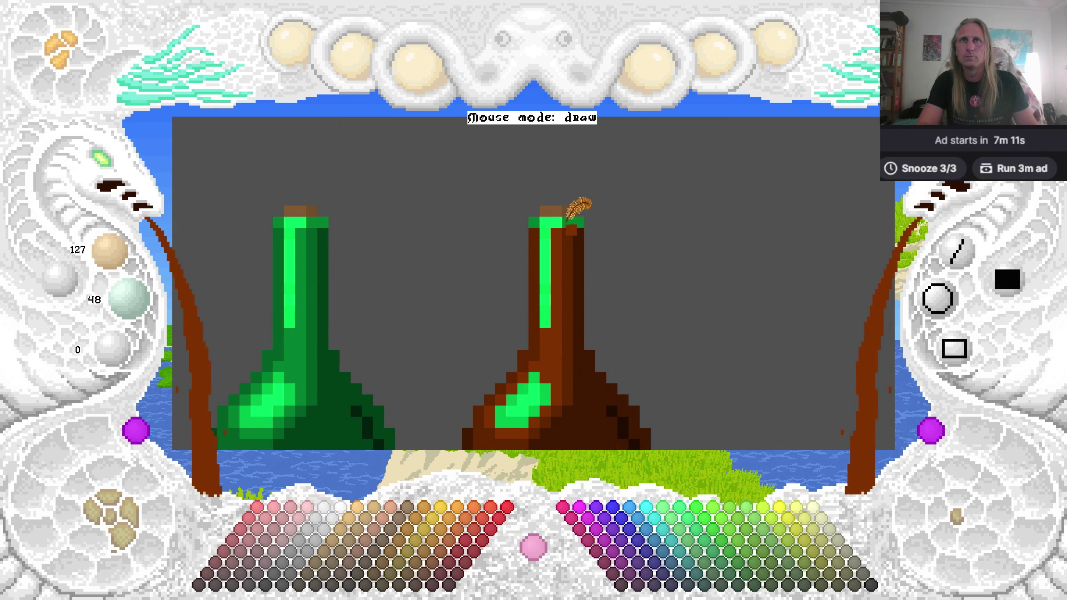
pyautogui.moveTo(571, 231); pyautogui.dragTo(577, 271)
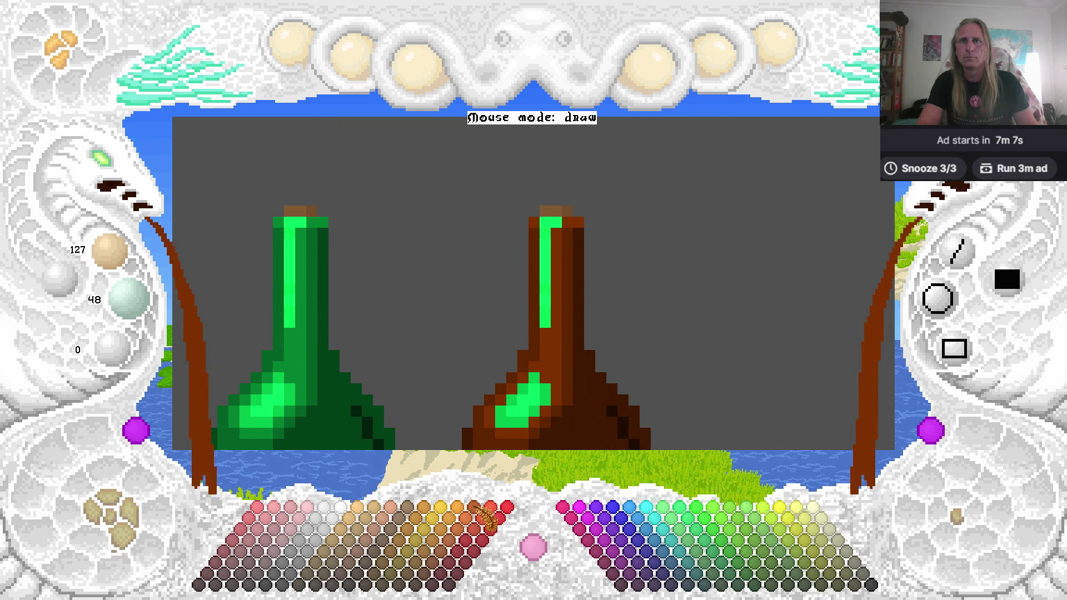
# Paint bright orange down the bottle's neck stripe and over the body highlight below.
pyautogui.click(475, 530)
pyautogui.click(549, 224)
pyautogui.moveTo(553, 216); pyautogui.dragTo(547, 267)
pyautogui.click(544, 300)
pyautogui.moveTo(536, 392)
pyautogui.mouseDown()
pyautogui.moveTo(533, 407)
pyautogui.moveTo(511, 412)
pyautogui.mouseUp()
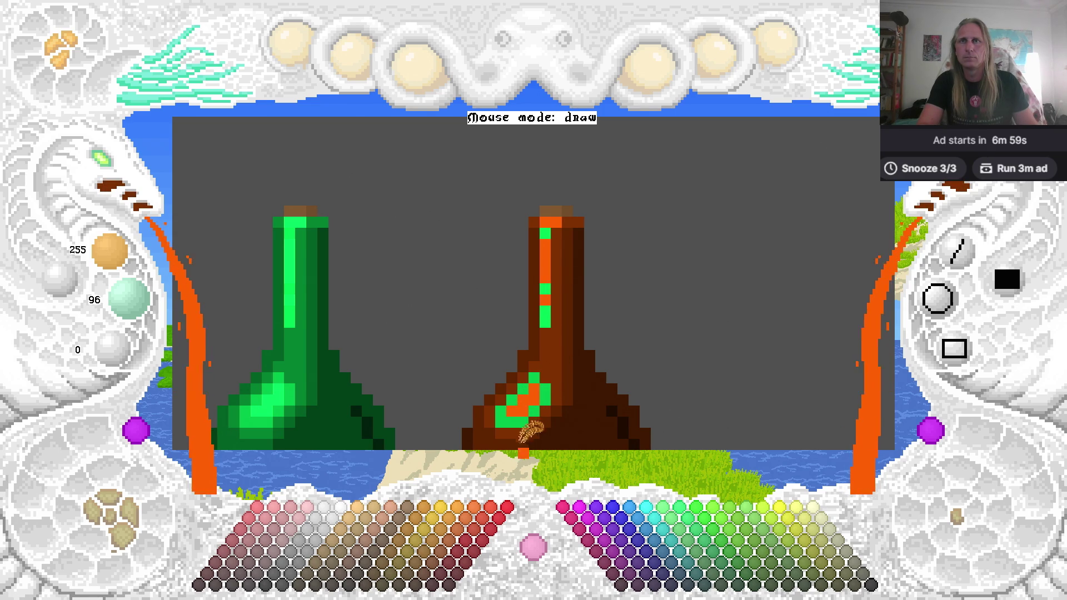
pyautogui.click(474, 509)
# Turn the leftover green neck and highlight pixels orange in red-orange and golden shades.
pyautogui.click(542, 247)
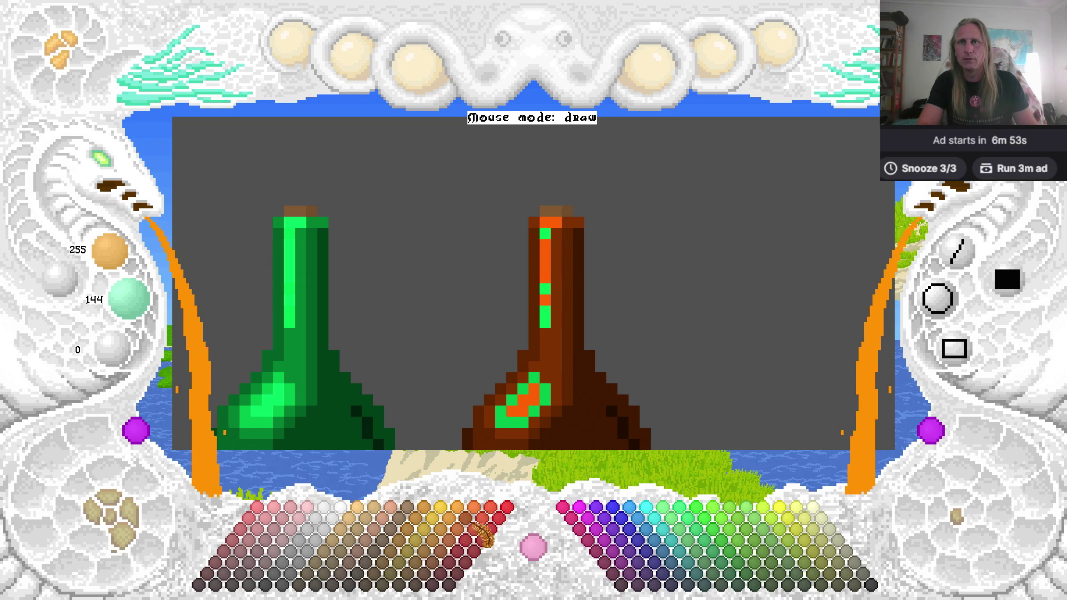
pyautogui.click(473, 542)
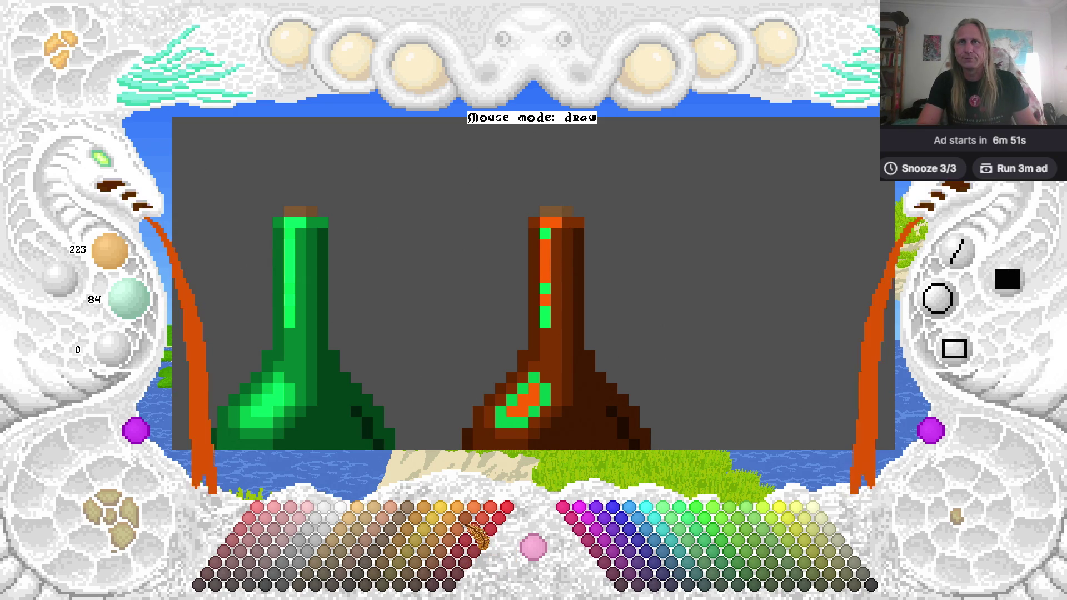
pyautogui.moveTo(544, 290)
pyautogui.mouseDown()
pyautogui.moveTo(554, 300)
pyautogui.moveTo(546, 325)
pyautogui.mouseUp()
pyautogui.moveTo(545, 232); pyautogui.dragTo(557, 237)
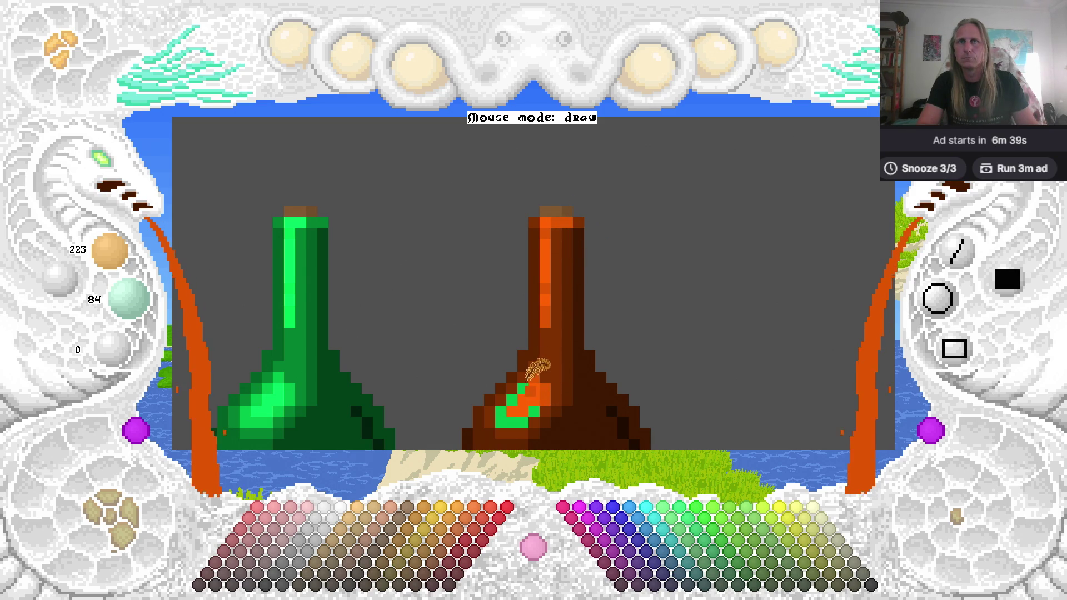
pyautogui.moveTo(505, 403)
pyautogui.mouseDown()
pyautogui.moveTo(505, 415)
pyautogui.moveTo(532, 407)
pyautogui.mouseUp()
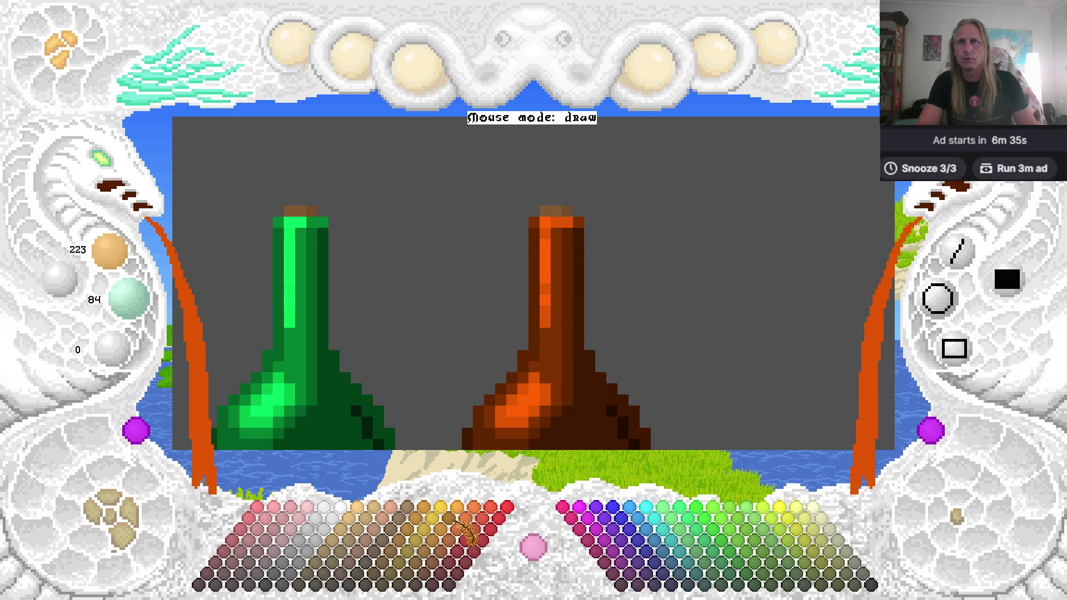
pyautogui.click(470, 539)
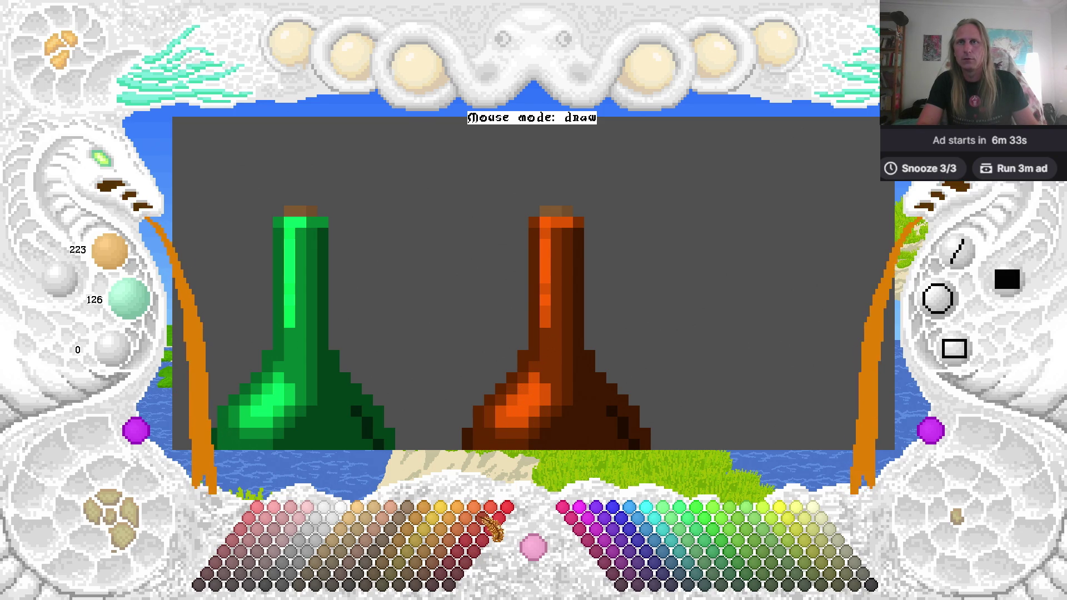
pyautogui.click(531, 408)
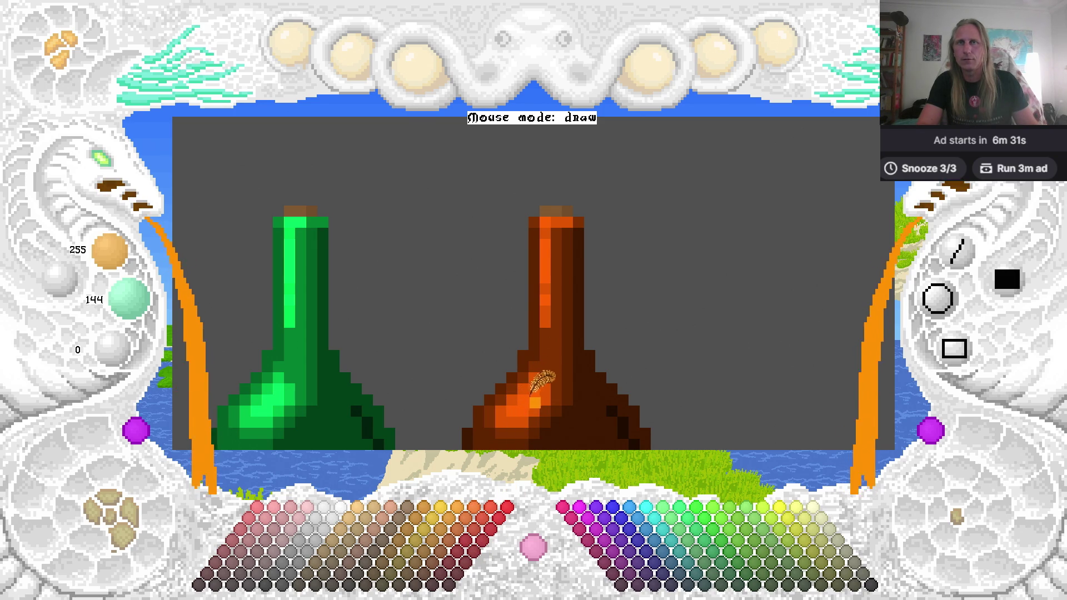
# Zoom out to frame all three bottles and touch up the brown bottle with orange and lighter-brown pixels.
pyautogui.scroll(-3, 534, 384)
pyautogui.click(109, 184)
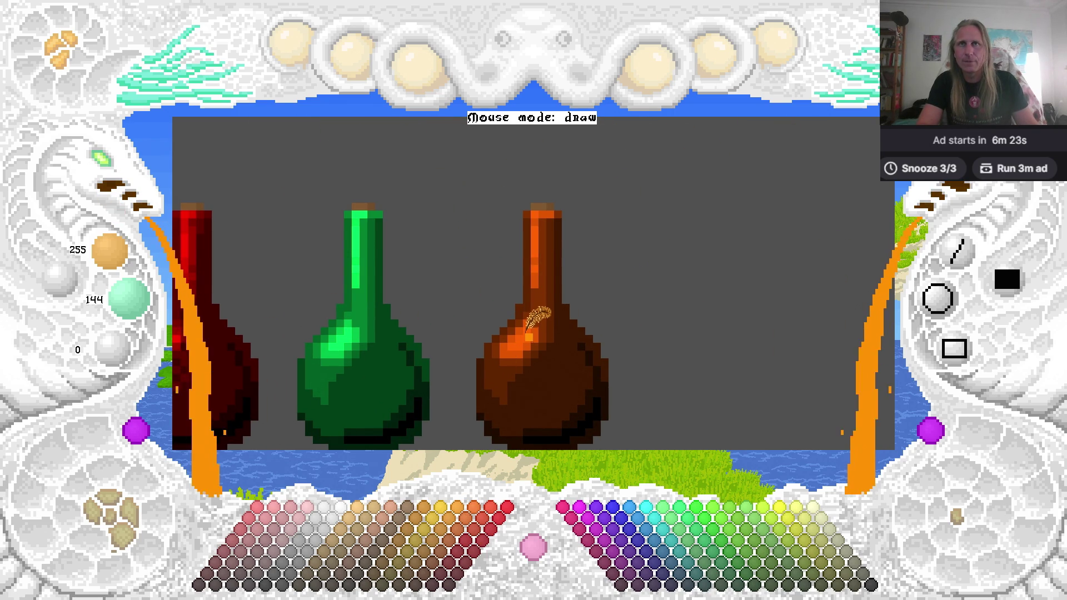
pyautogui.moveTo(542, 317); pyautogui.dragTo(590, 325)
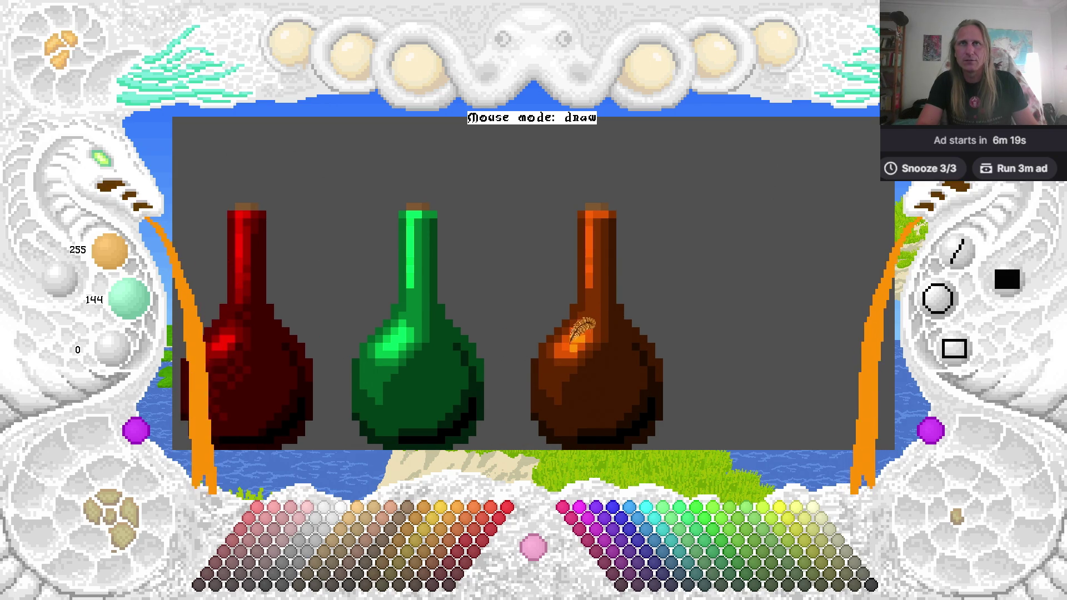
pyautogui.rightClick(591, 324)
pyautogui.click(602, 328)
pyautogui.rightClick(584, 321)
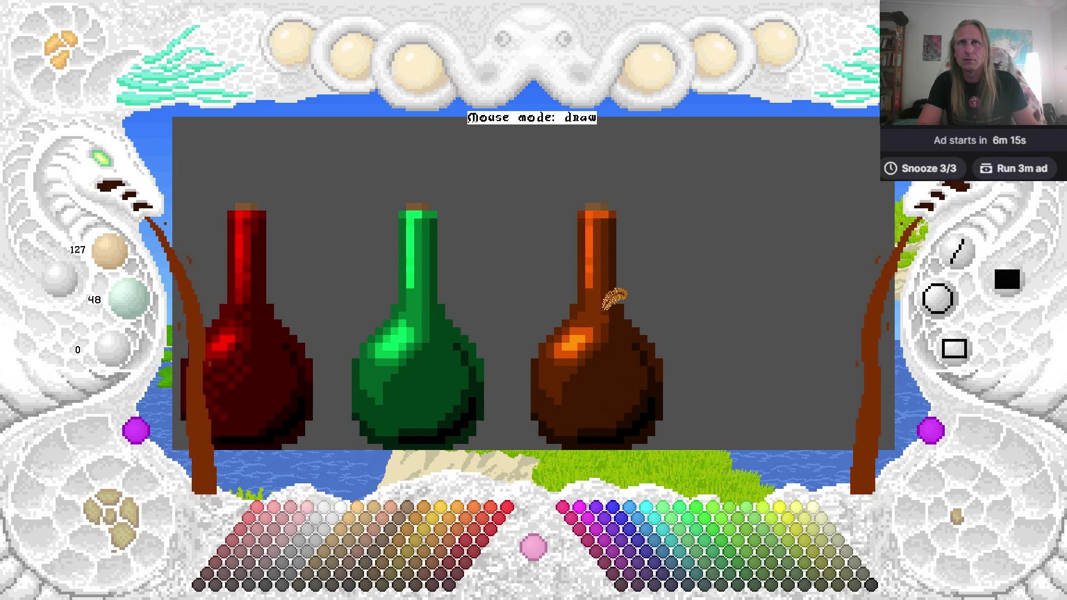
pyautogui.click(627, 354)
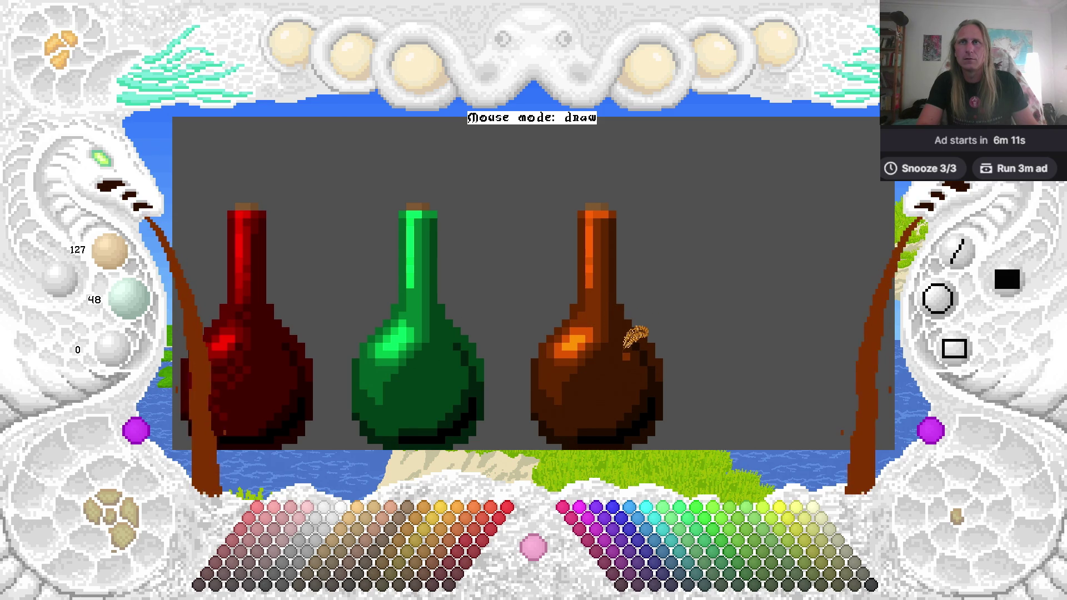
# Add bright, red-orange and deeper orange pixels along the brown bottle's neck.
pyautogui.moveTo(625, 350); pyautogui.dragTo(556, 342)
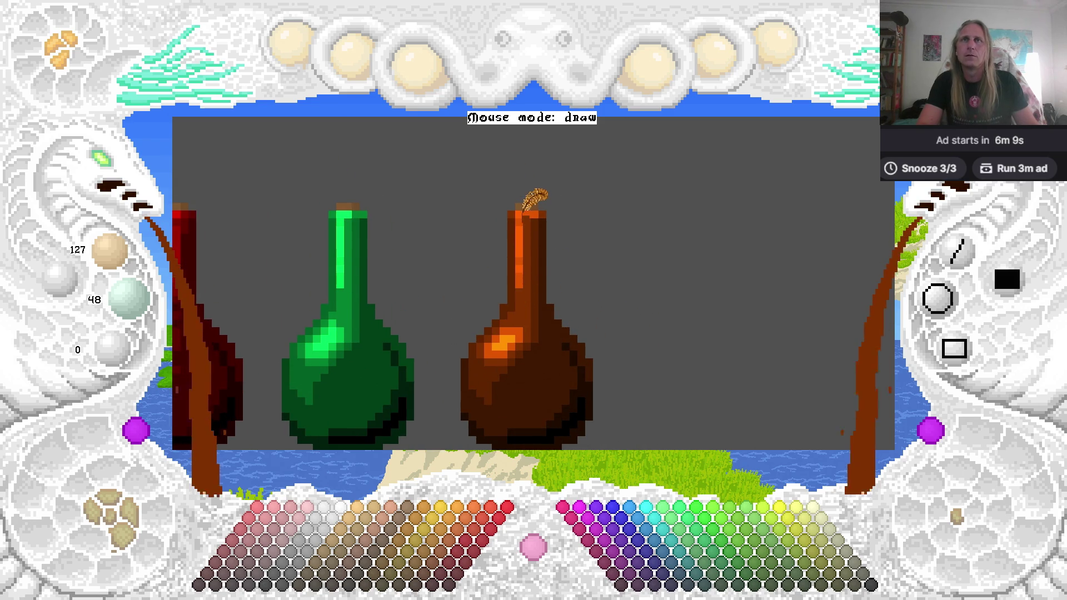
pyautogui.rightClick(507, 341)
pyautogui.click(519, 245)
pyautogui.click(525, 213)
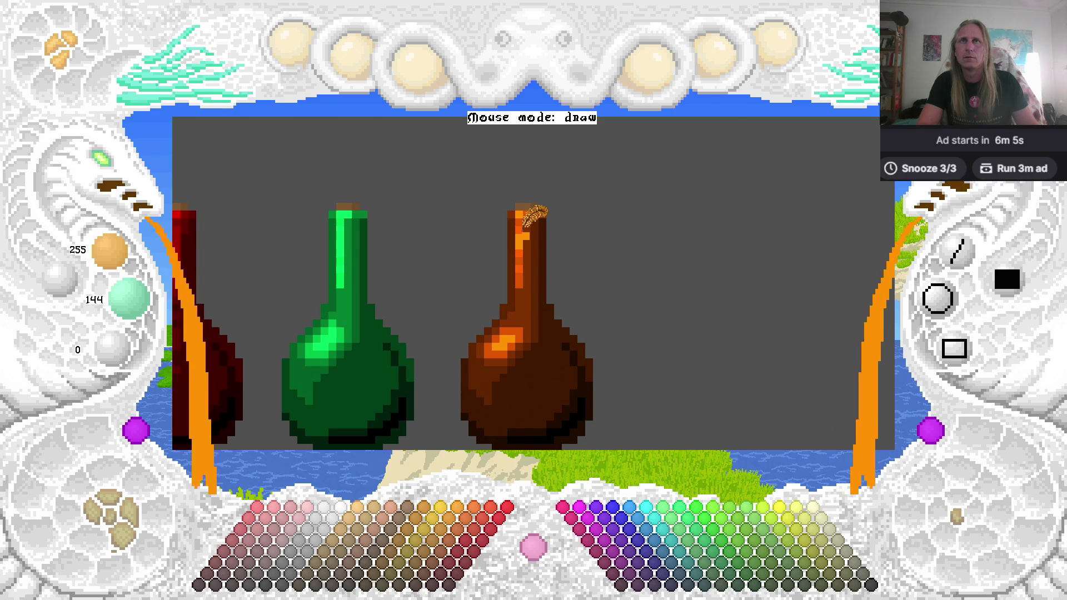
pyautogui.rightClick(521, 229)
pyautogui.click(534, 240)
pyautogui.rightClick(536, 238)
pyautogui.click(547, 268)
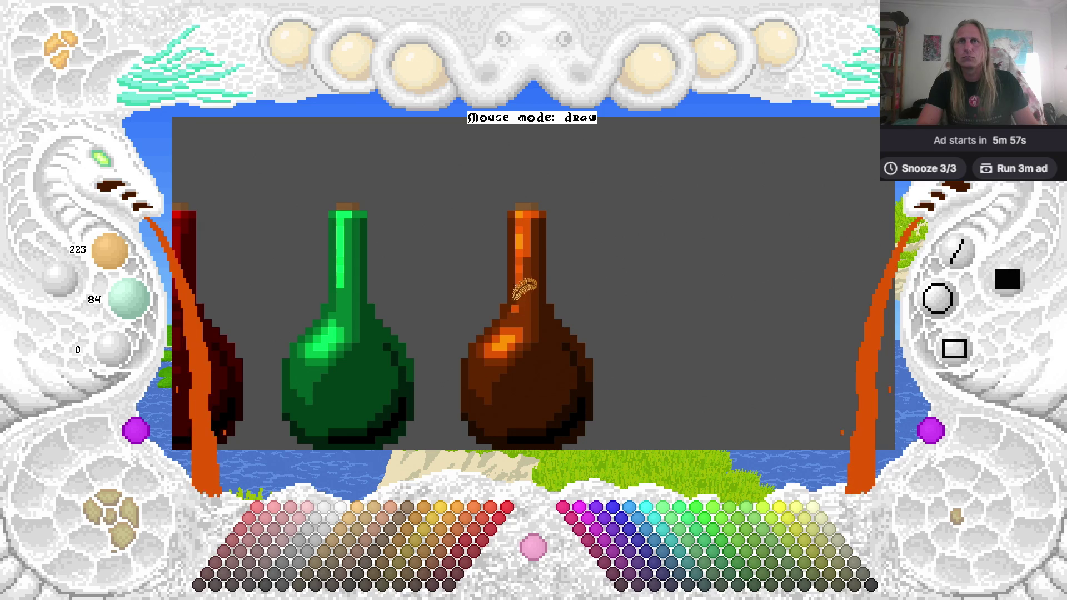
# Pick the darker brown 159/60/0 and pan until the whole red bottle shows.
pyautogui.click(463, 556)
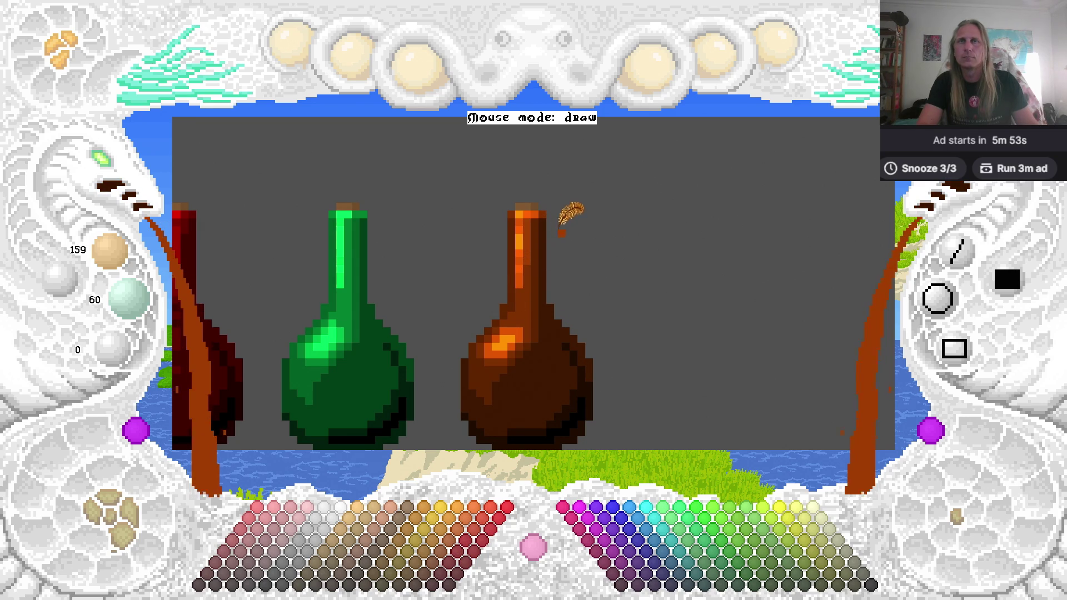
pyautogui.press('Left')
pyautogui.press('Down')
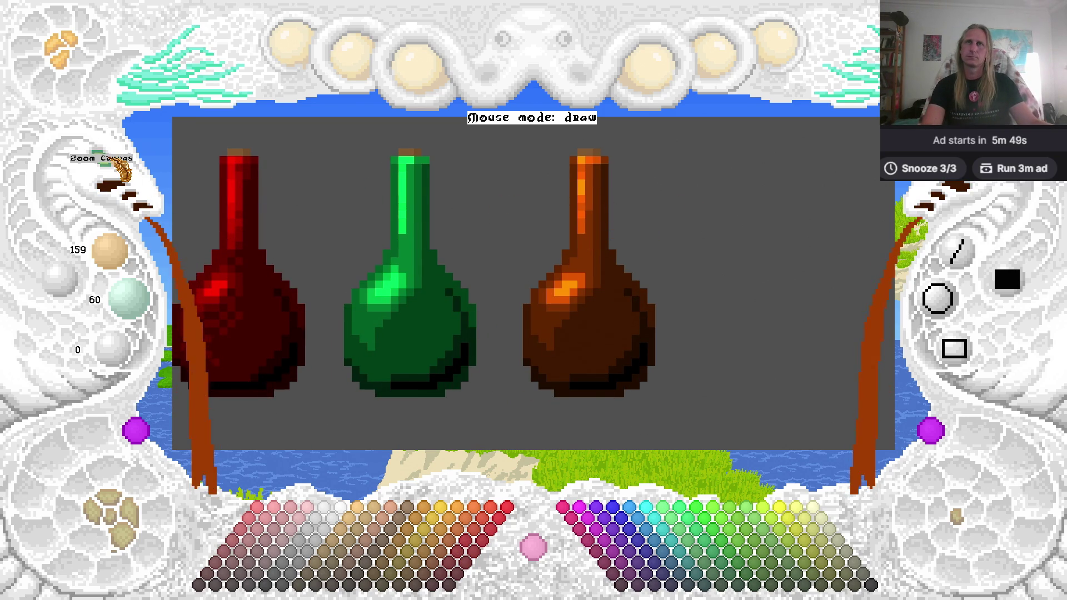
# Reframe the view on the orange bottle and add a dark-brown pixel at its right edge.
pyautogui.click(113, 182)
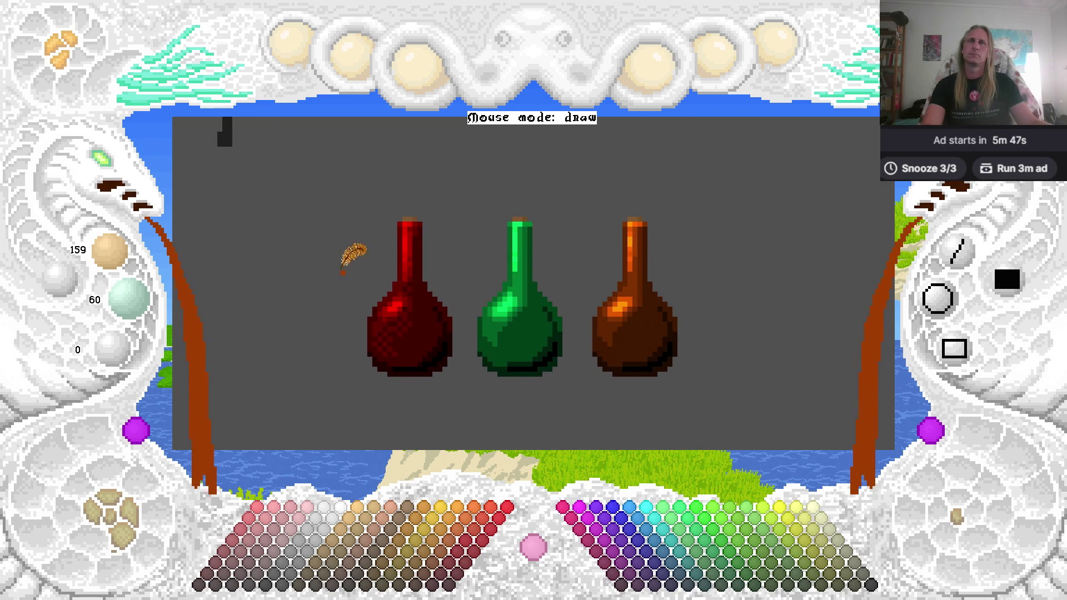
pyautogui.click(112, 188)
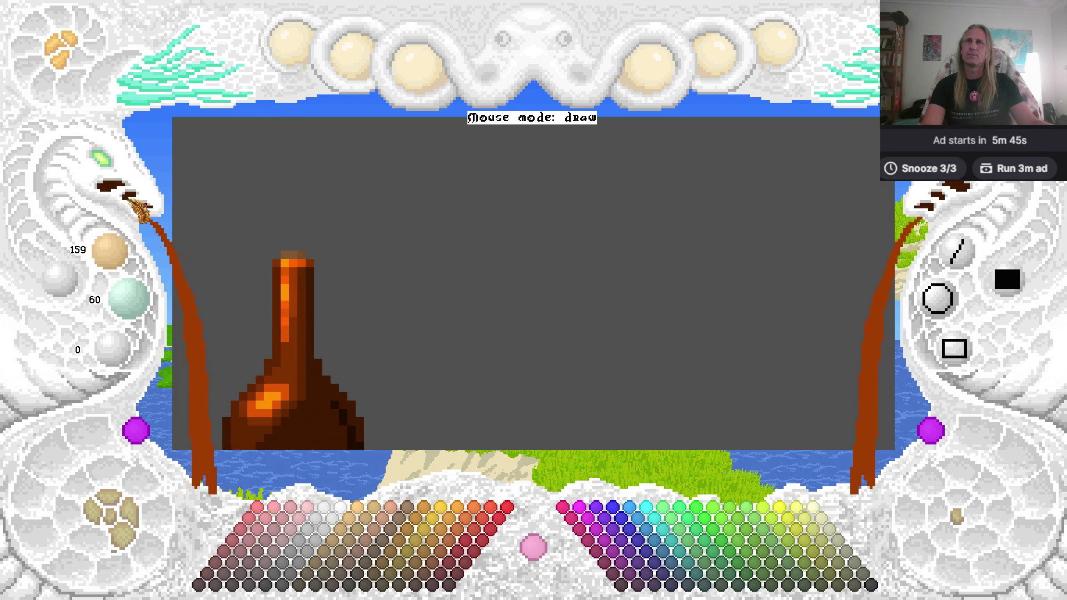
pyautogui.click(114, 188)
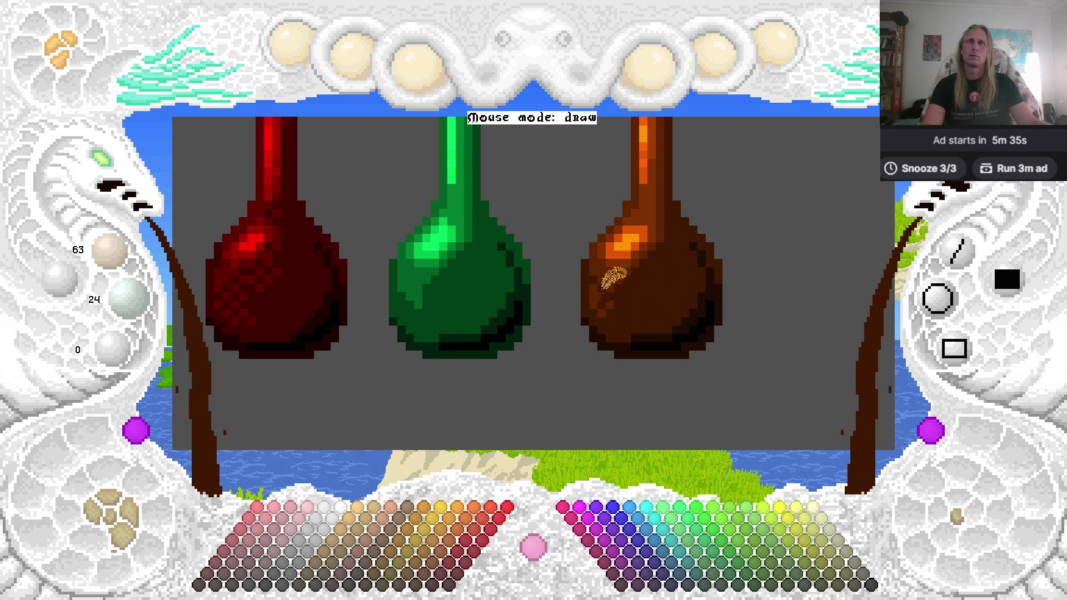
pyautogui.moveTo(725, 273); pyautogui.dragTo(571, 283)
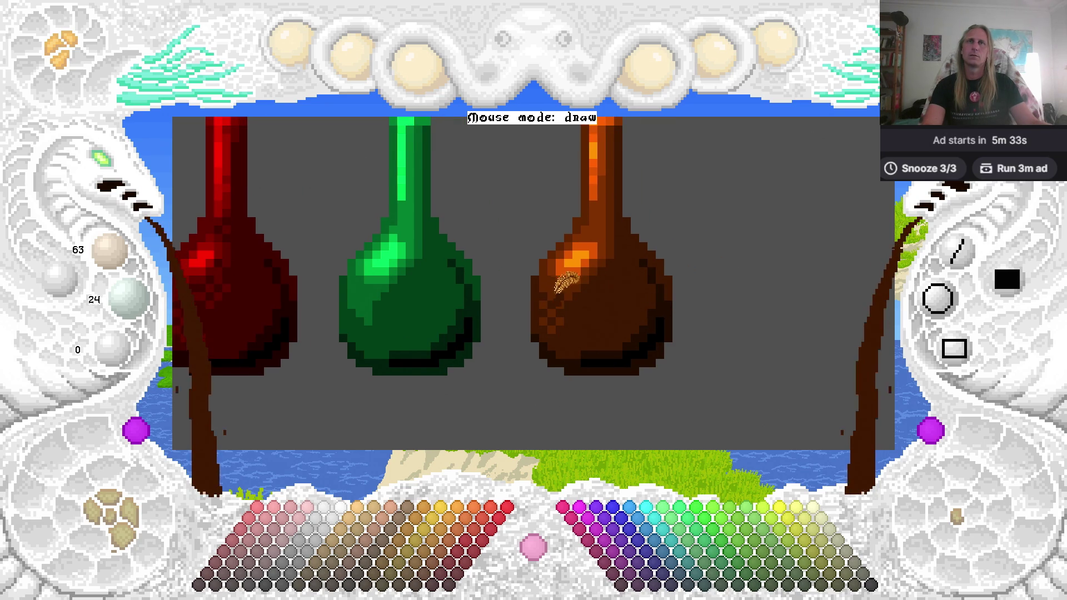
pyautogui.moveTo(655, 281); pyautogui.dragTo(615, 305)
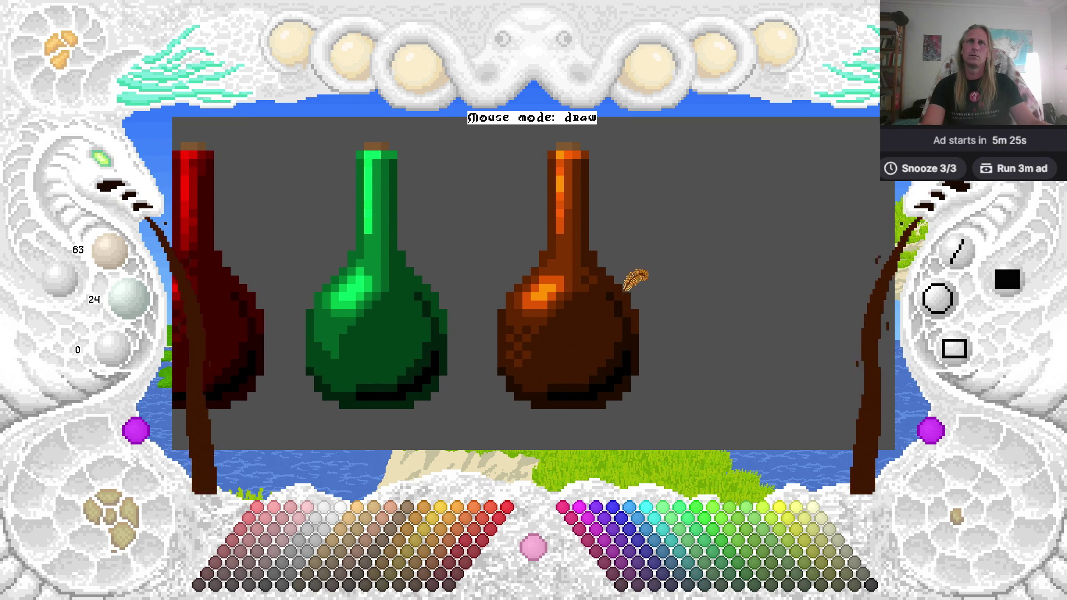
pyautogui.click(638, 303)
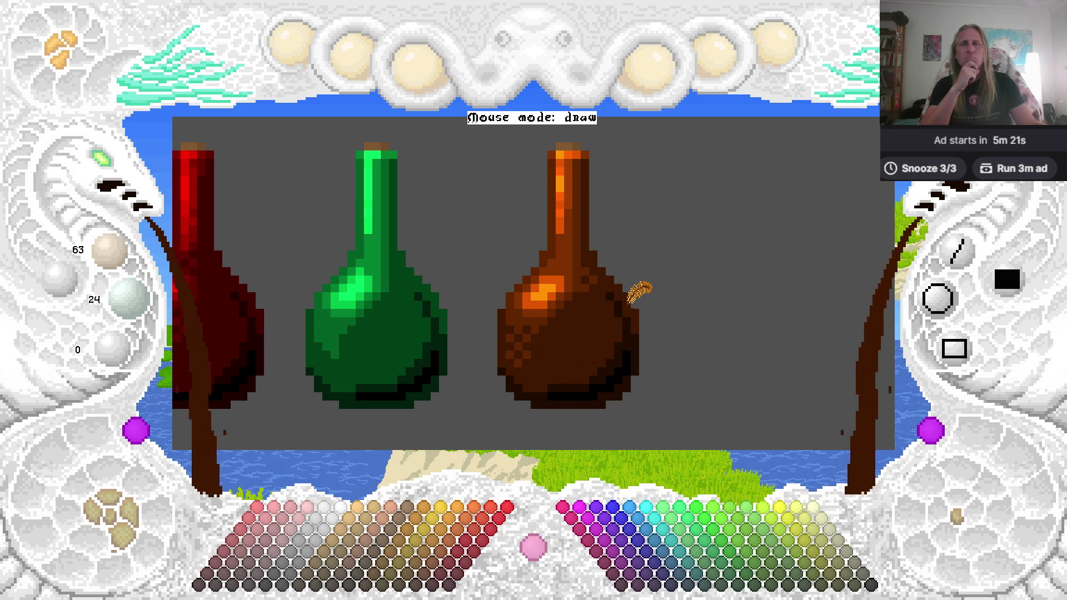
pyautogui.scroll(1, 638, 289)
pyautogui.scroll(-1, 606, 311)
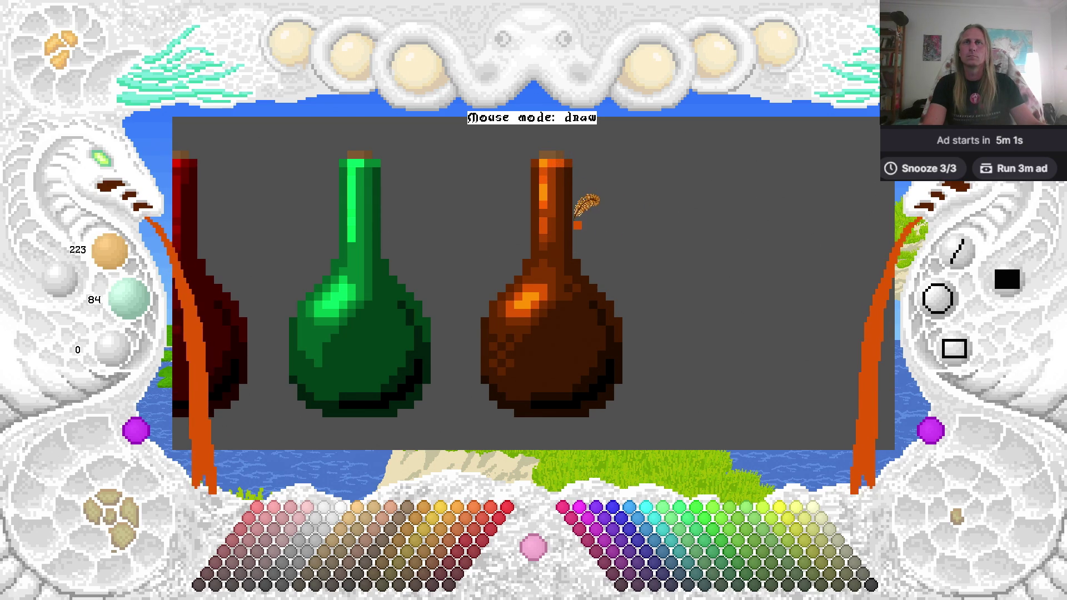
# Sample the 159/60/0 browns and bright orange highlight from the orange bottle's neck, then save.
pyautogui.rightClick(554, 204)
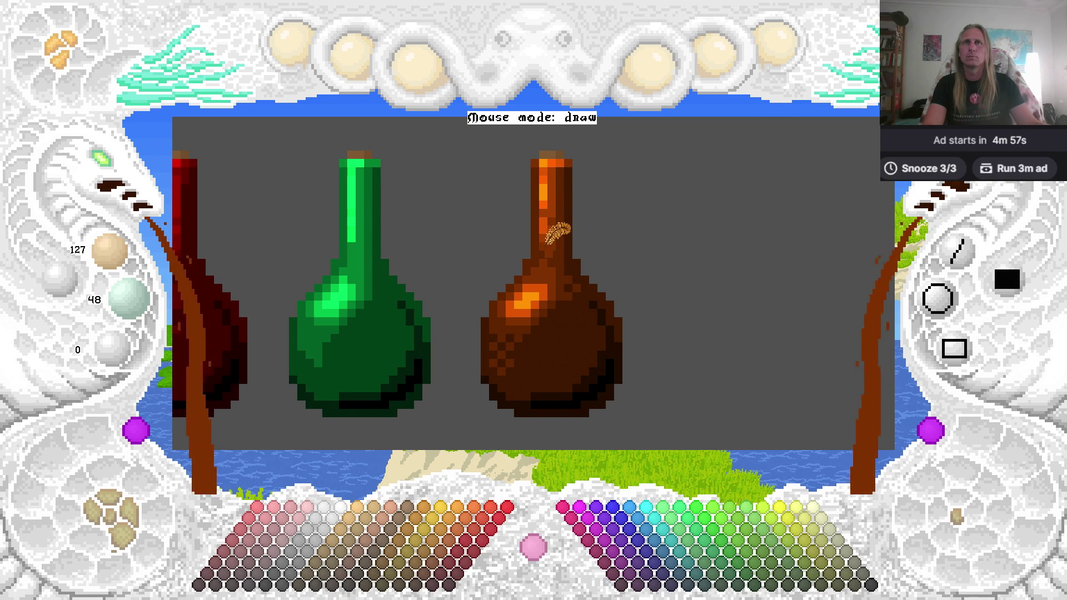
pyautogui.rightClick(551, 258)
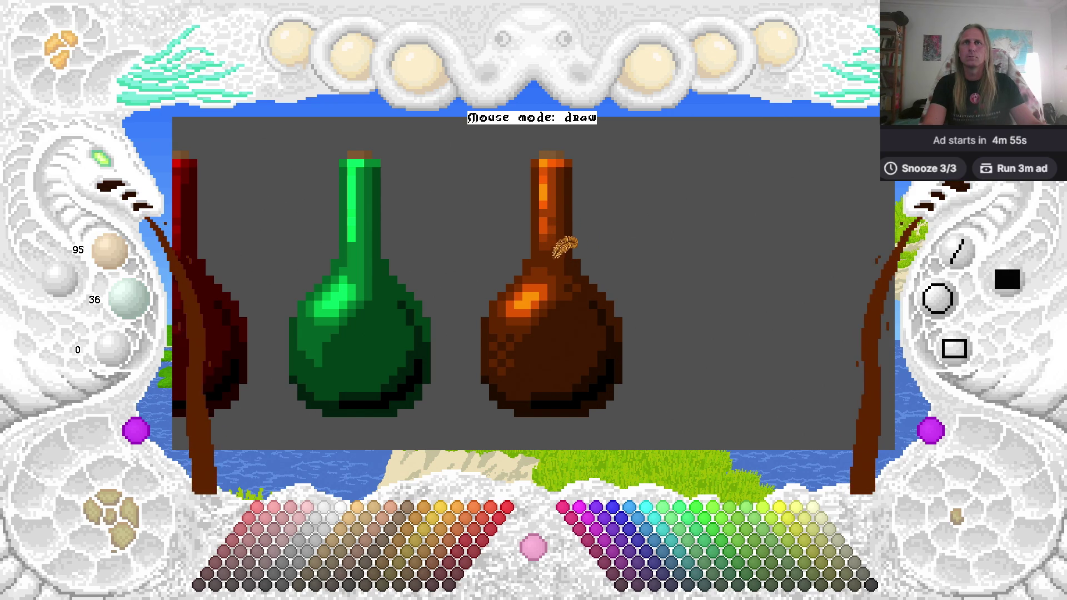
pyautogui.rightClick(547, 245)
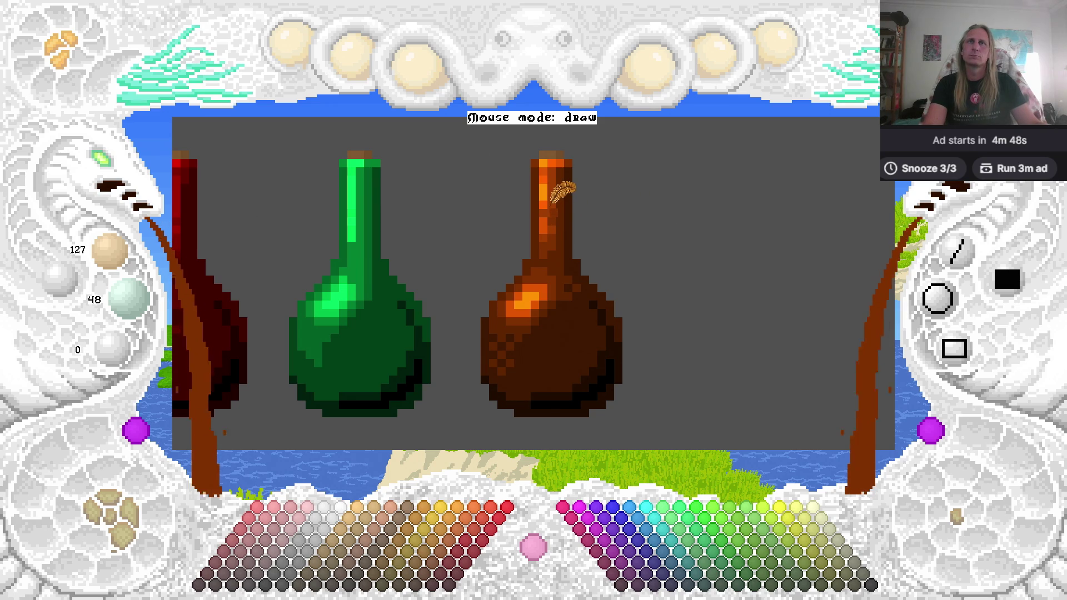
pyautogui.rightClick(553, 217)
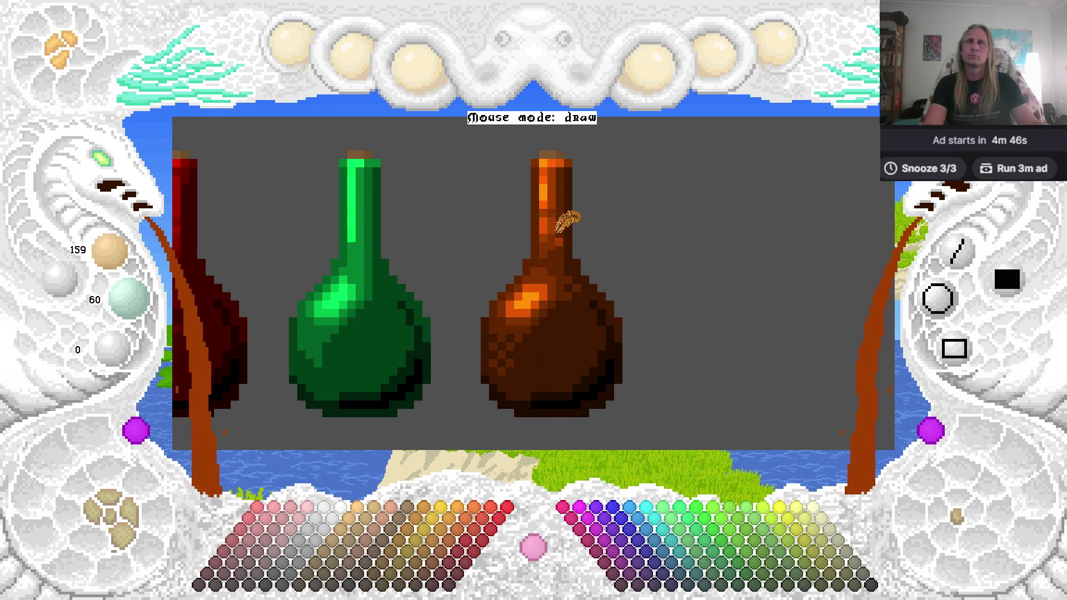
pyautogui.rightClick(545, 206)
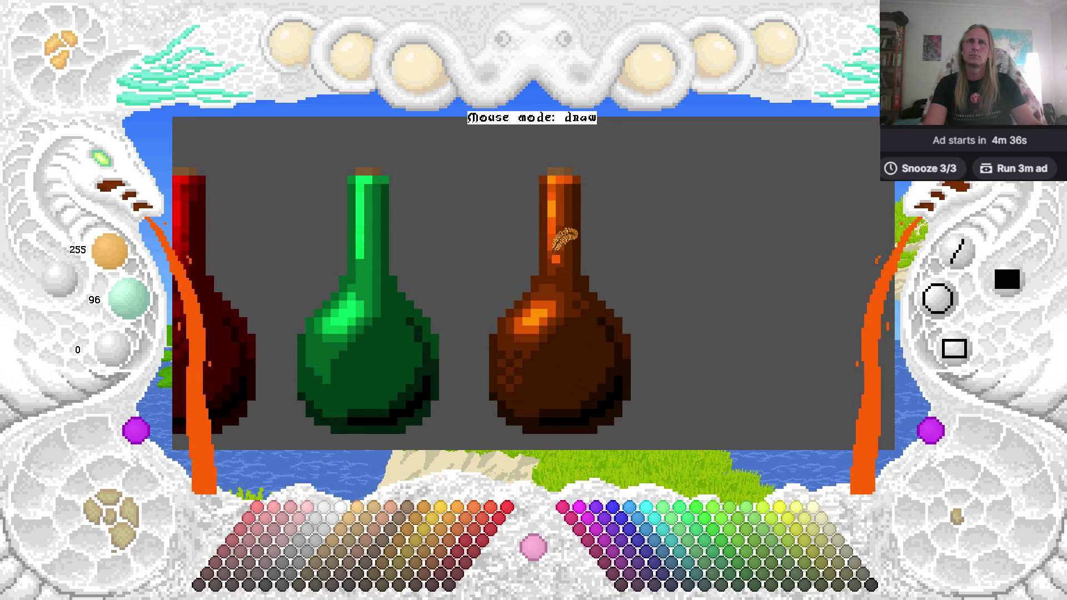
pyautogui.rightClick(554, 254)
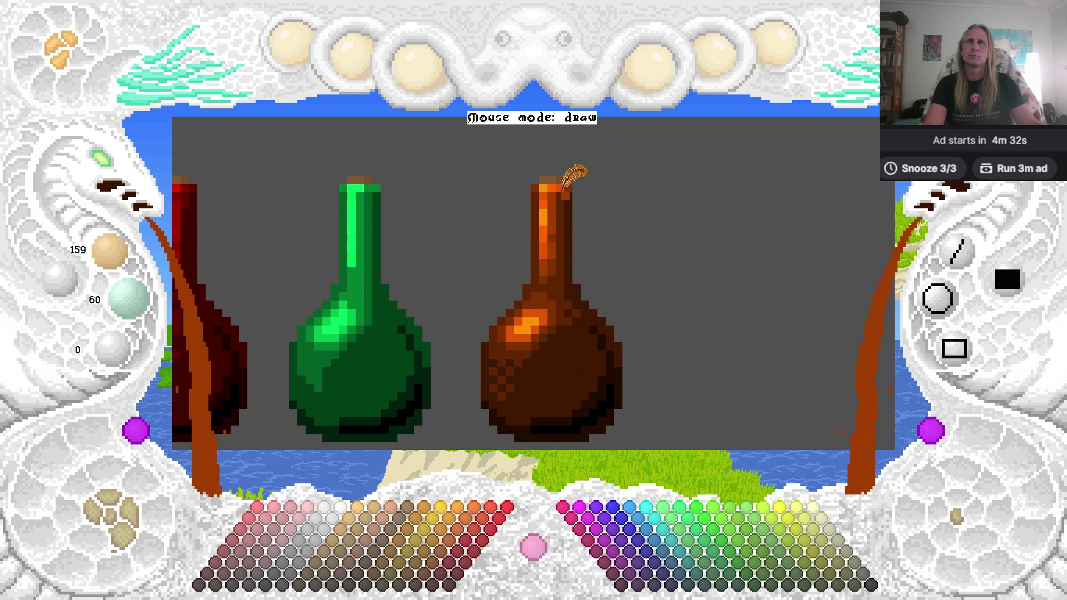
pyautogui.rightClick(562, 186)
pyautogui.hotkey('ctrl', 's')
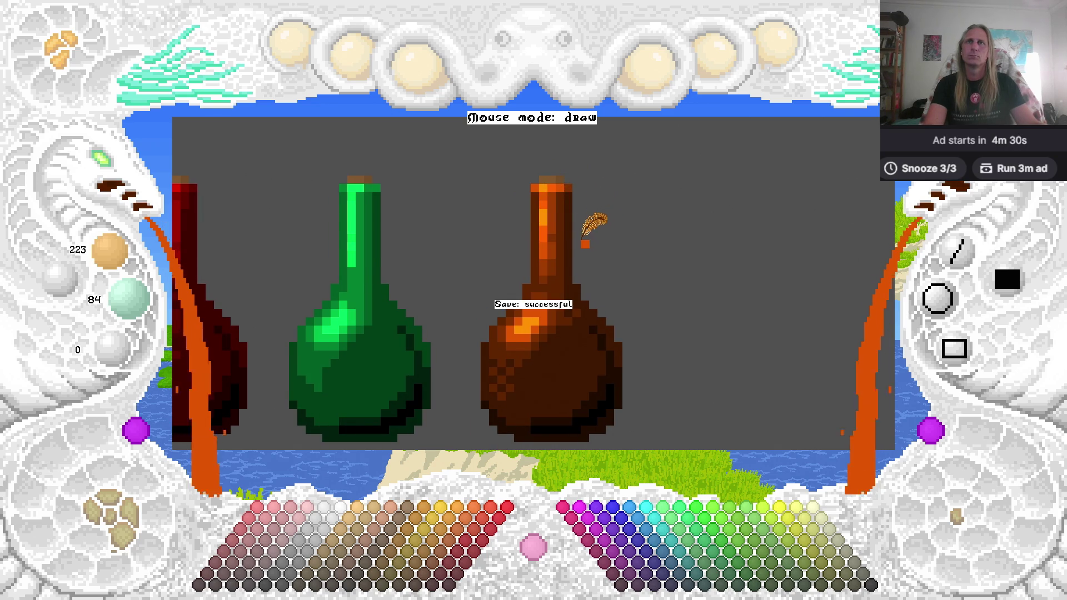
# Resample the neck's 159/60/0 and 95/36/0 browns, ending on 127/48/0, and nudge the view.
pyautogui.rightClick(564, 190)
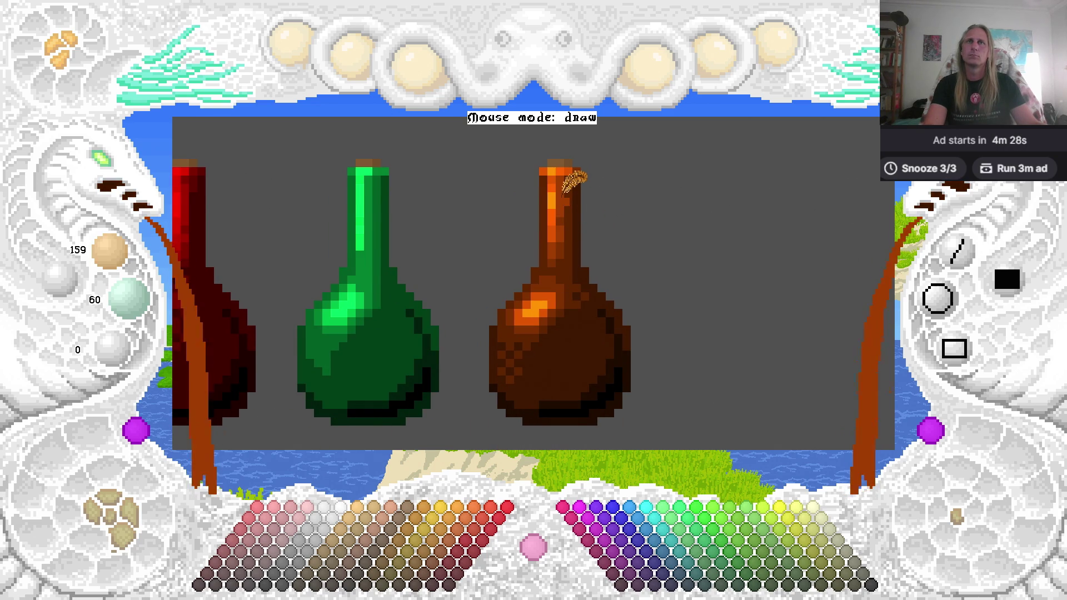
pyautogui.rightClick(550, 192)
pyautogui.rightClick(553, 192)
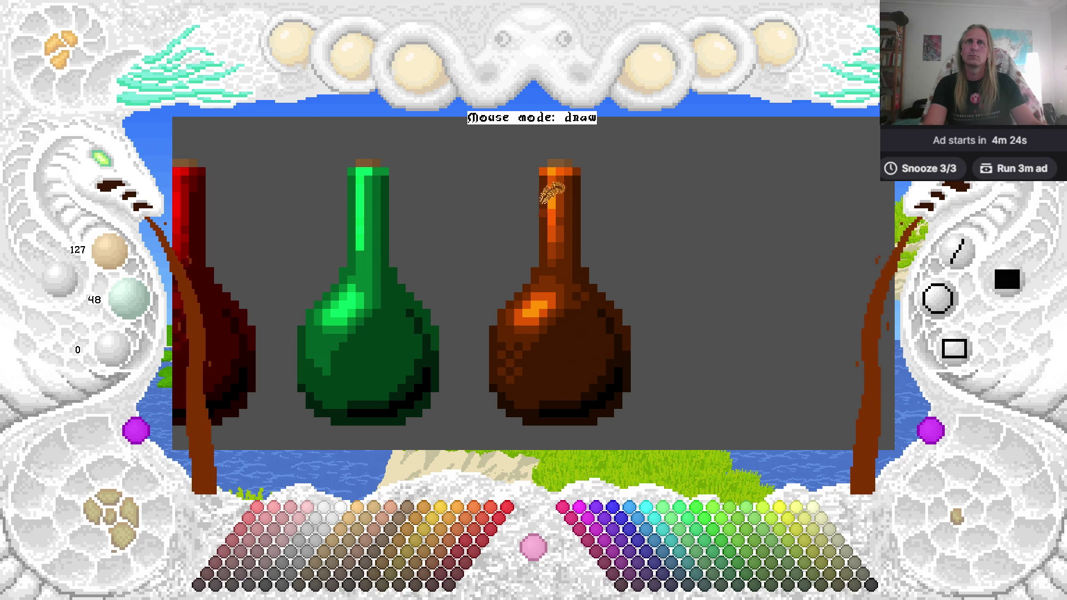
pyautogui.rightClick(535, 177)
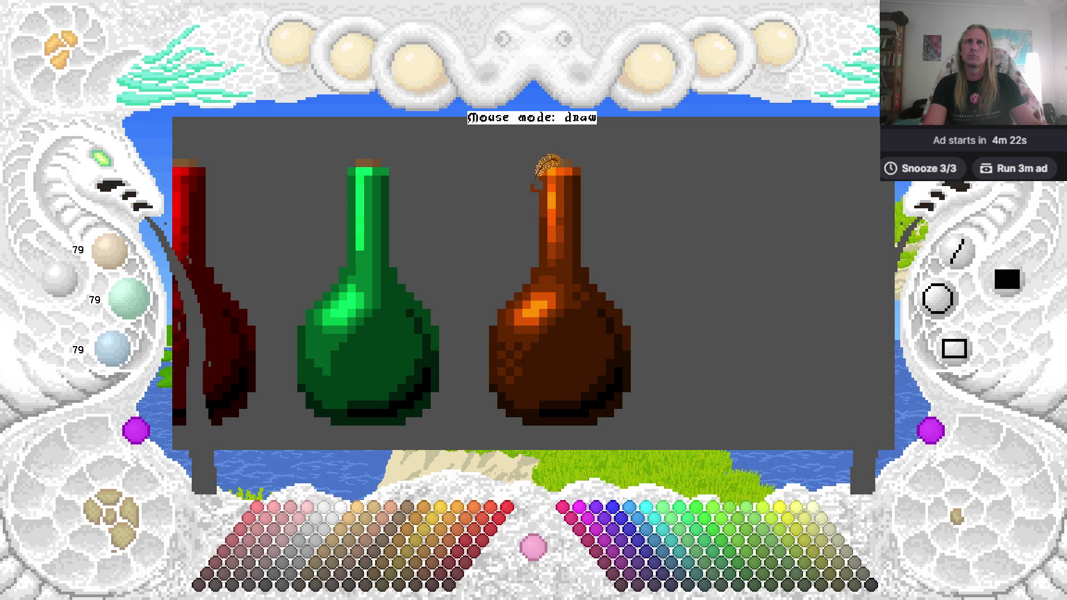
pyautogui.rightClick(548, 184)
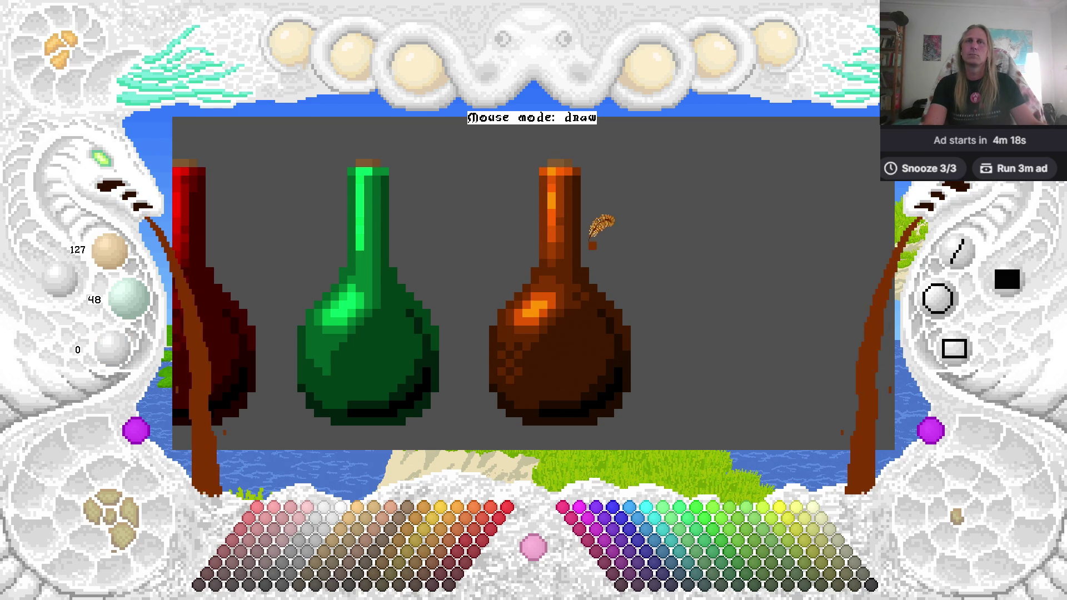
pyautogui.press('Left')
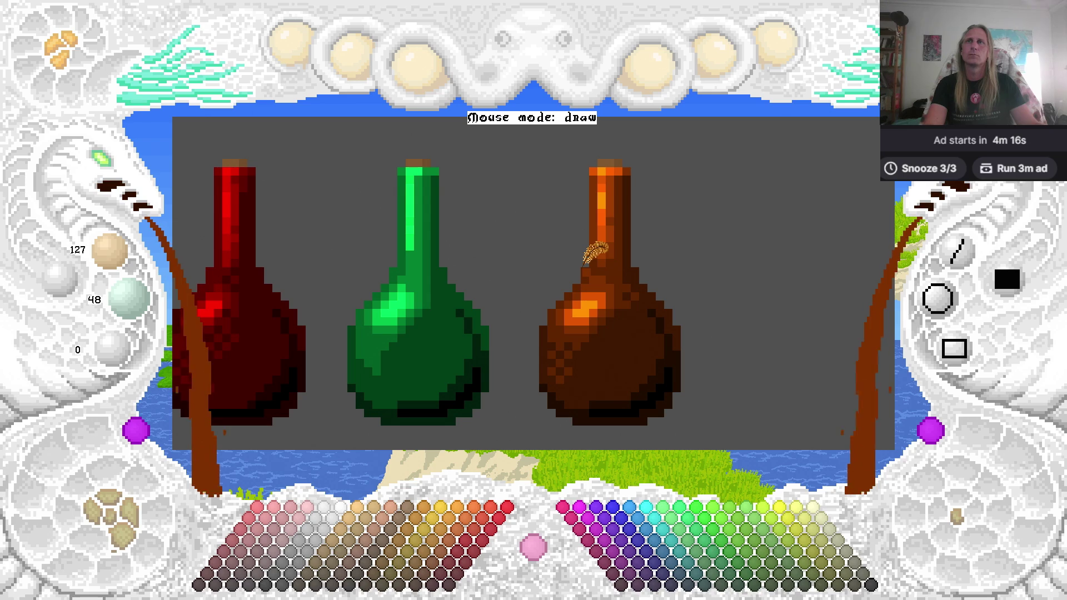
pyautogui.press('Right')
pyautogui.press('Right')
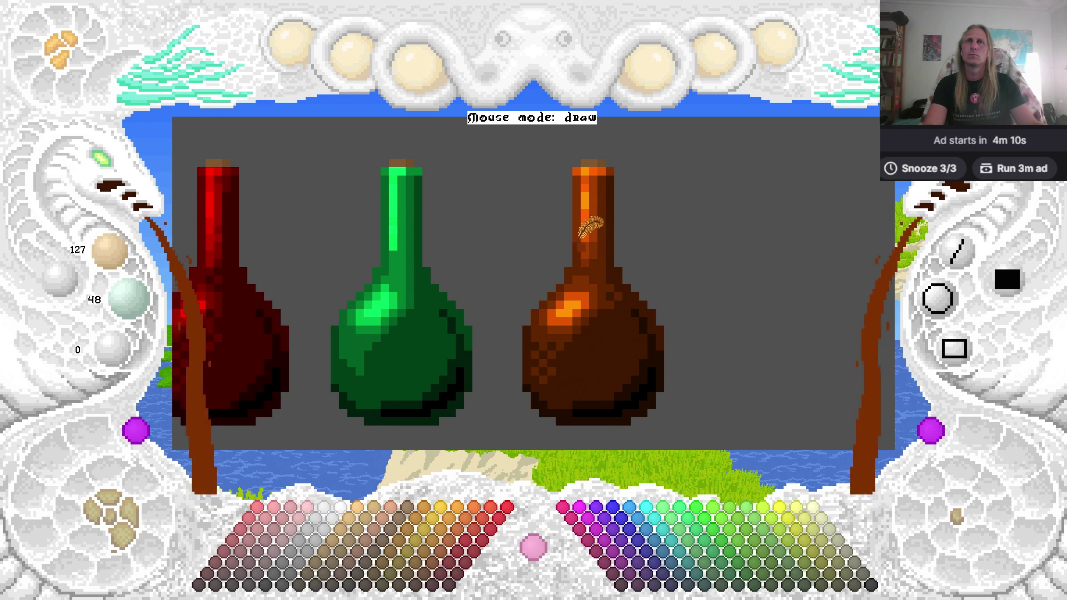
# Zoom out and re-centre the bottles, pick dark brown 63/24/0, and start marking a region.
pyautogui.moveTo(603, 245); pyautogui.dragTo(569, 228)
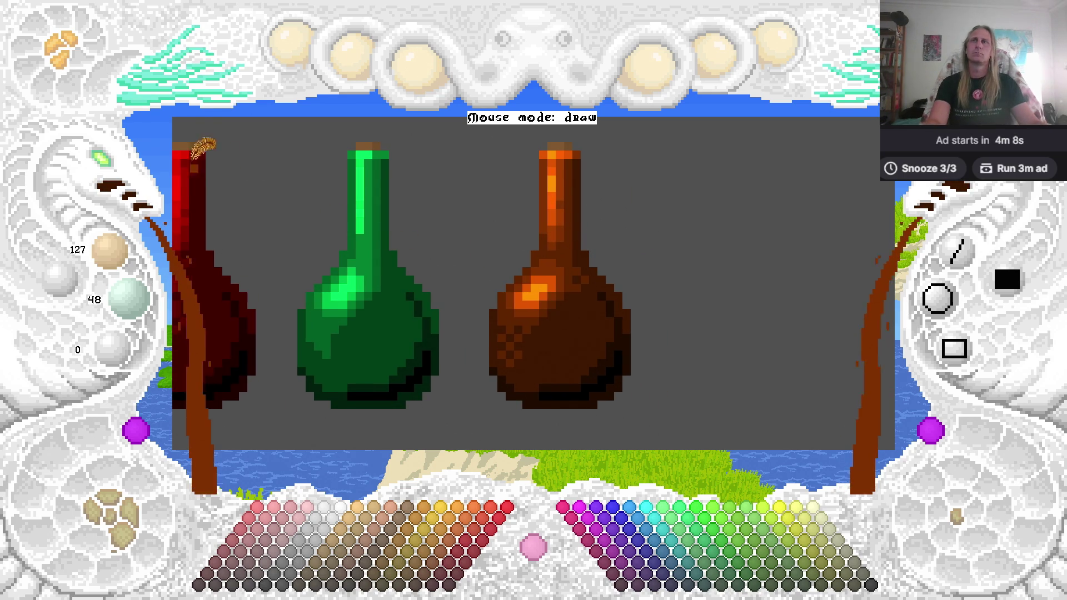
pyautogui.click(114, 175)
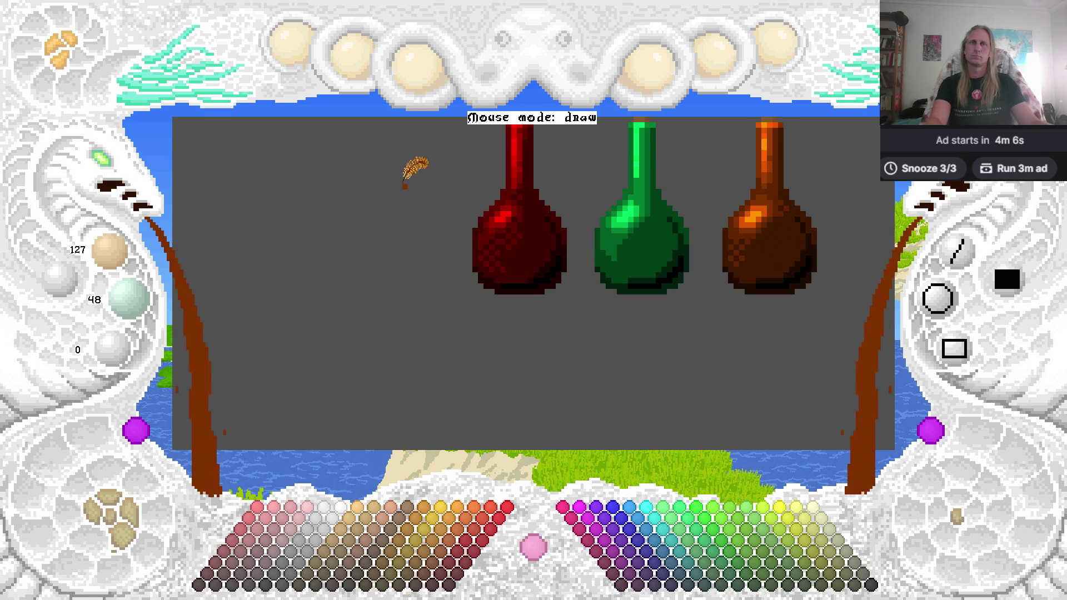
pyautogui.moveTo(406, 182); pyautogui.dragTo(322, 254)
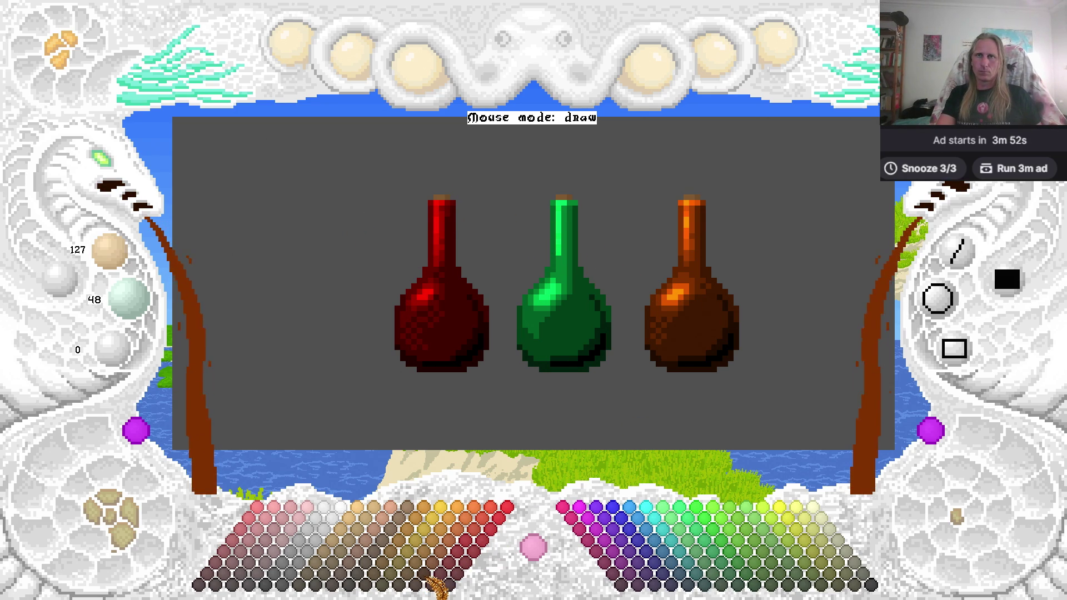
pyautogui.click(433, 583)
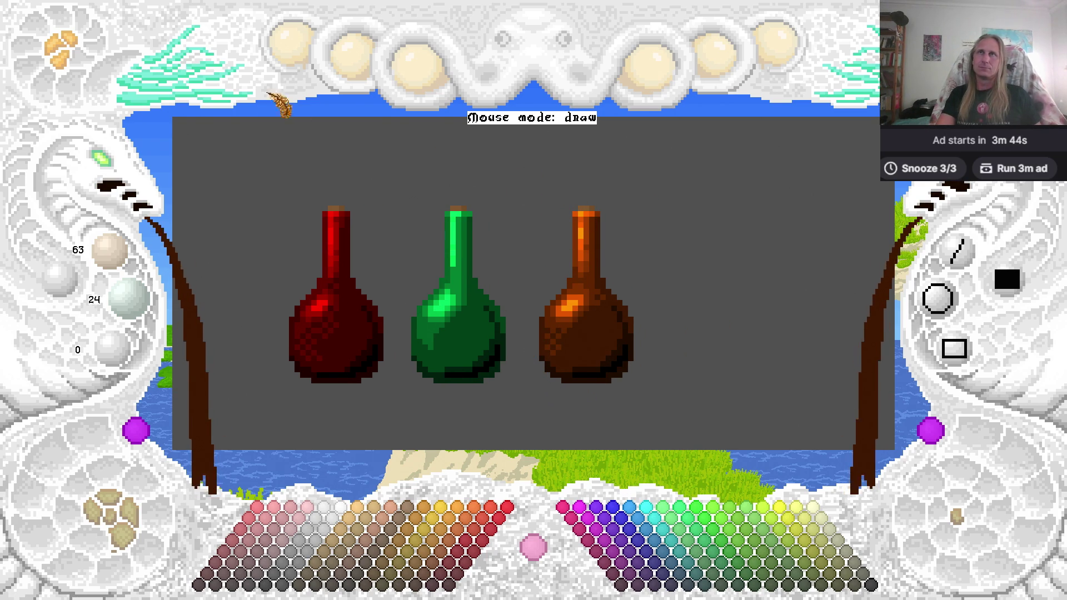
pyautogui.click(156, 106)
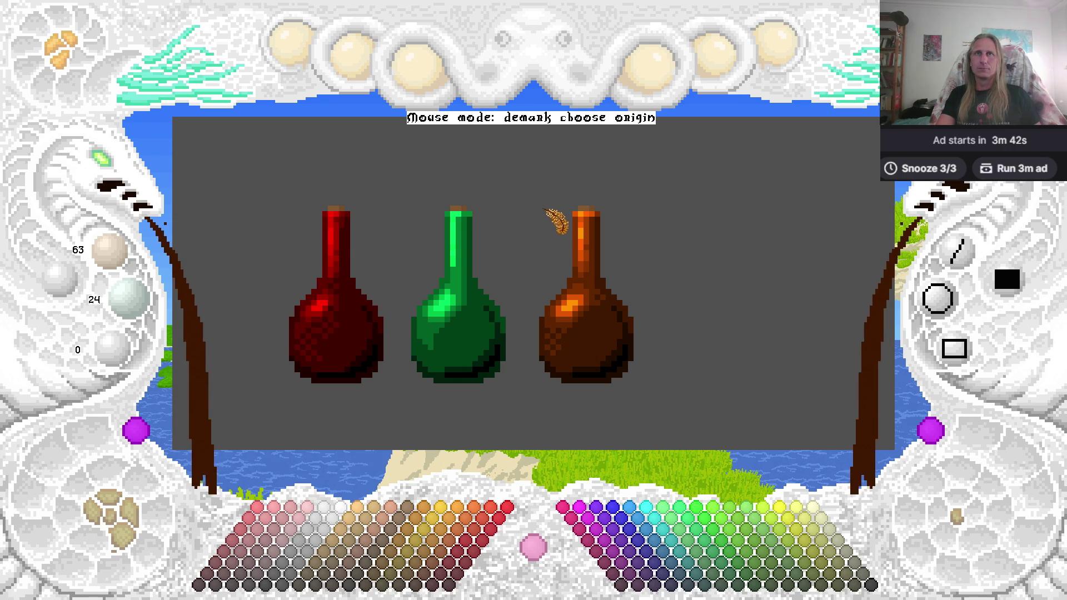
# Show the interface labels and mark a rectangle around the orange bottle to copy.
pyautogui.press('Tab')
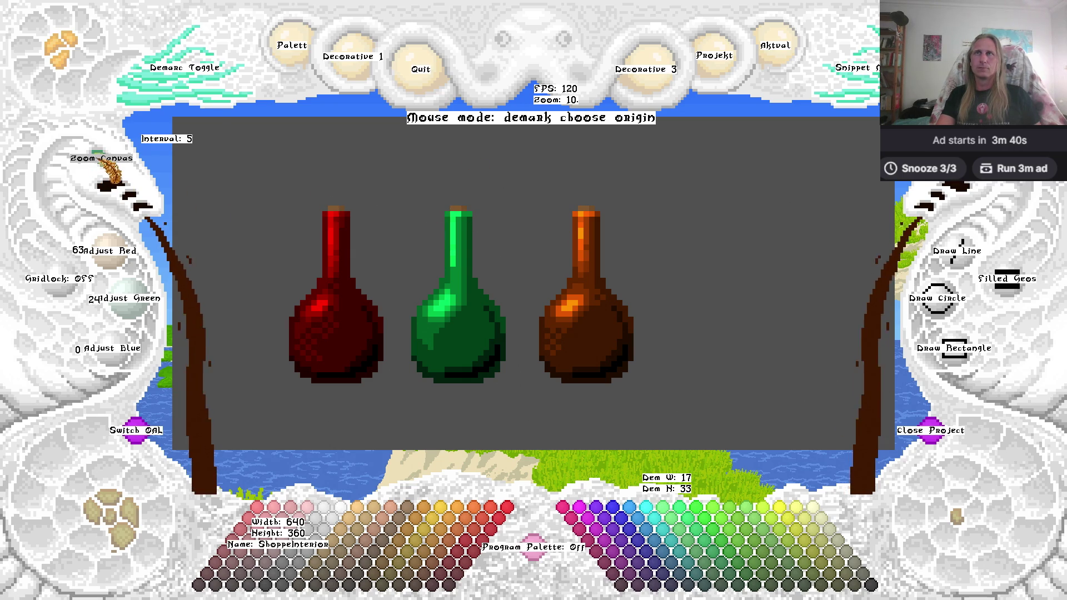
pyautogui.scroll(-2, 215, 124)
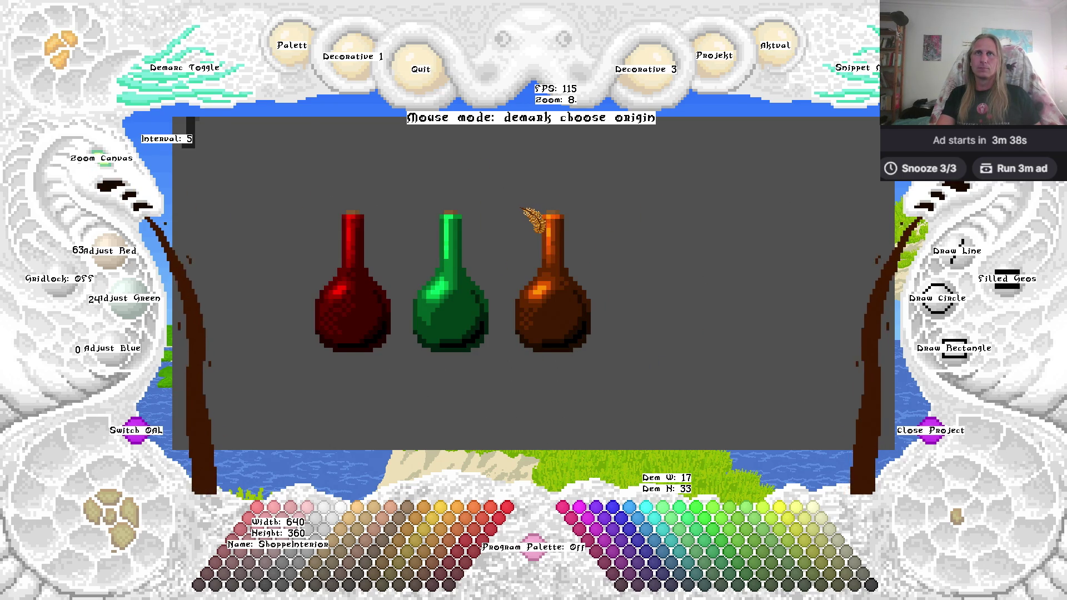
pyautogui.click(516, 211)
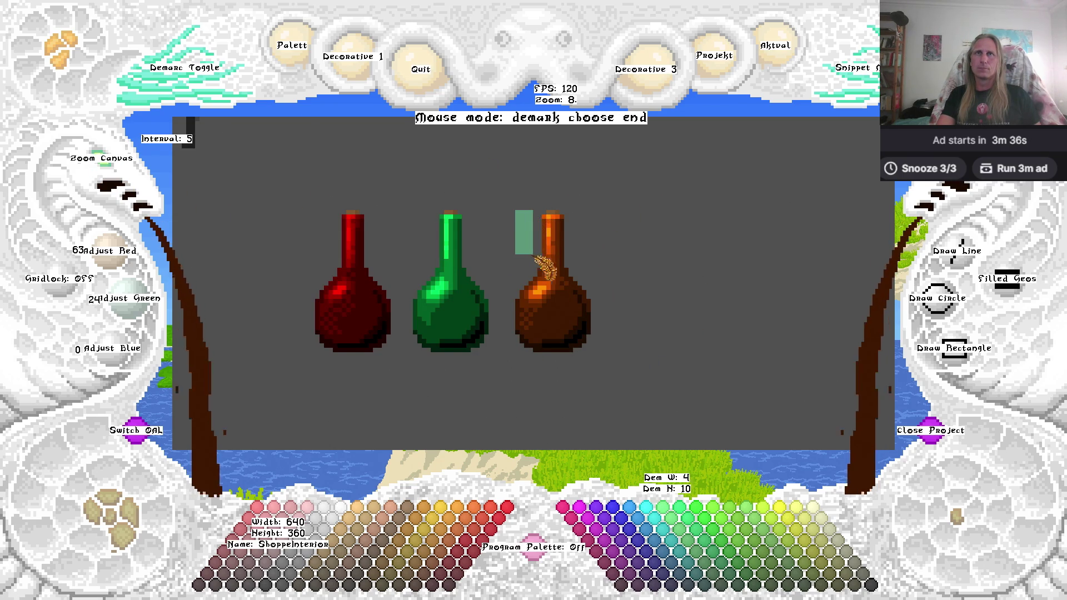
pyautogui.click(592, 354)
# Stamp the copied bottle at the right end of the row and leave paste mode.
pyautogui.scroll(4, 631, 300)
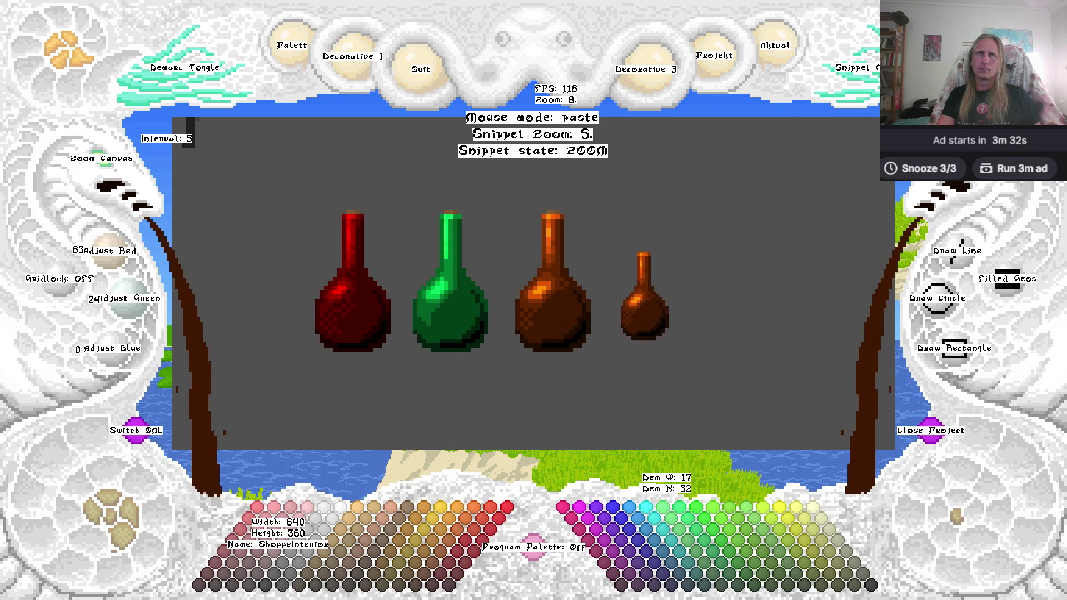
pyautogui.scroll(1, 631, 300)
pyautogui.scroll(2, 631, 301)
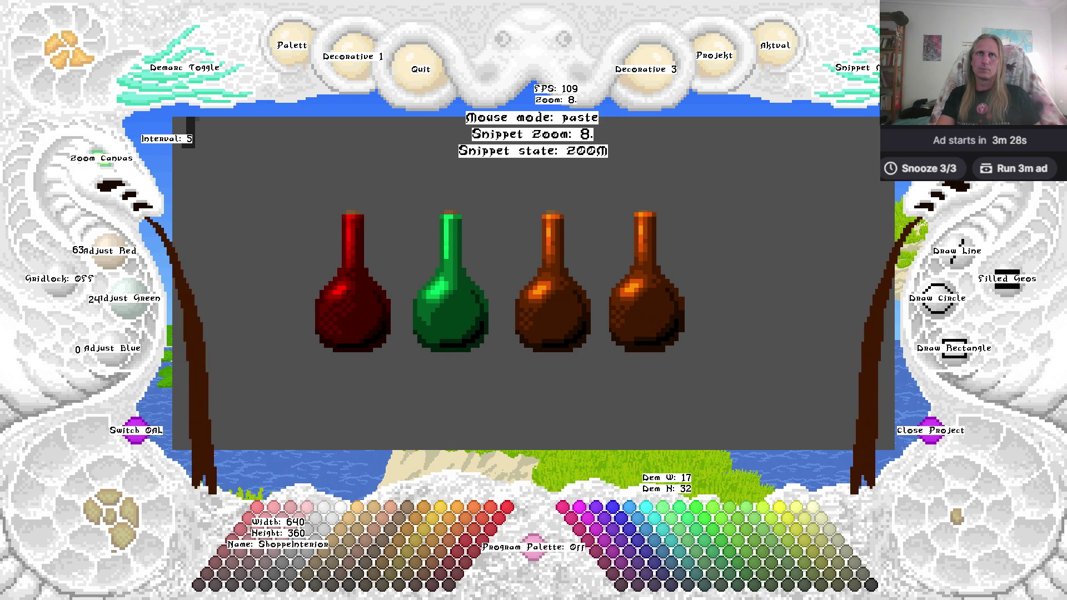
pyautogui.click(650, 283)
pyautogui.rightClick(722, 311)
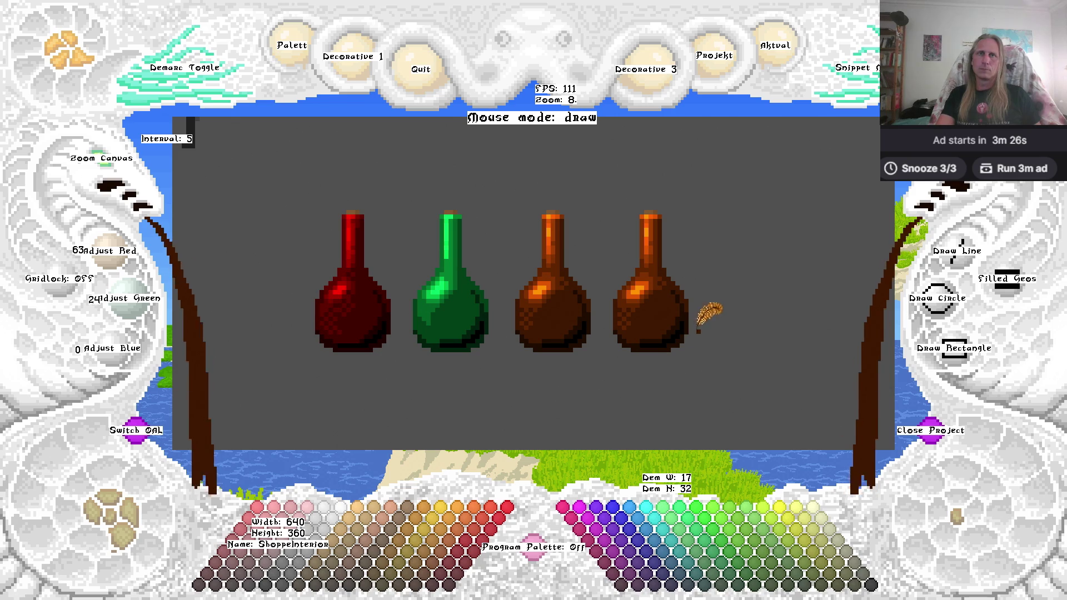
# Set the colour to dark teal 0/31/31 and zoom in on both brown bottles.
pyautogui.click(711, 587)
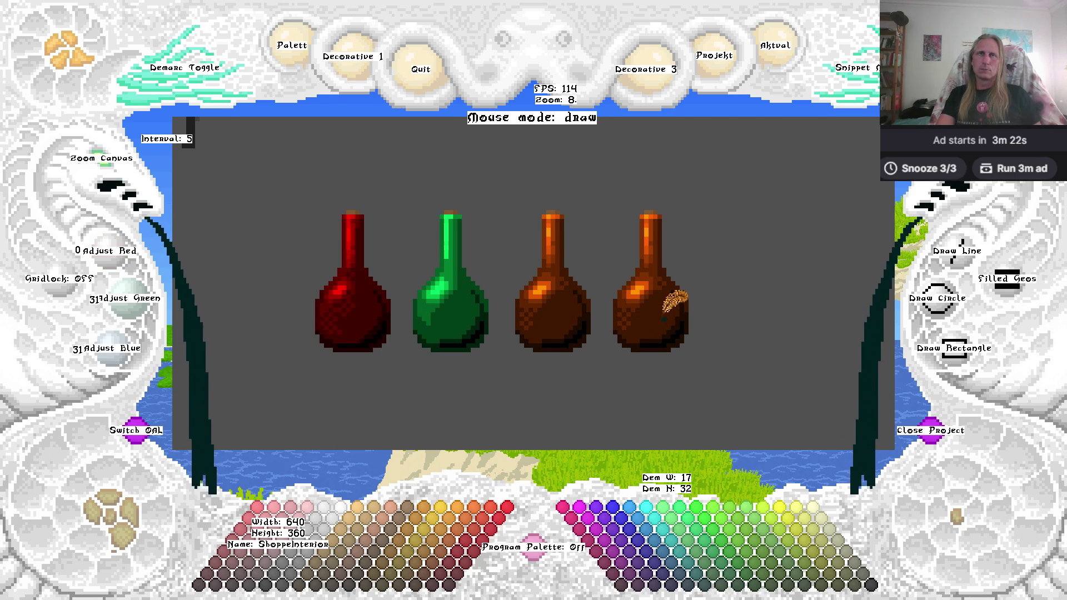
pyautogui.click(103, 160)
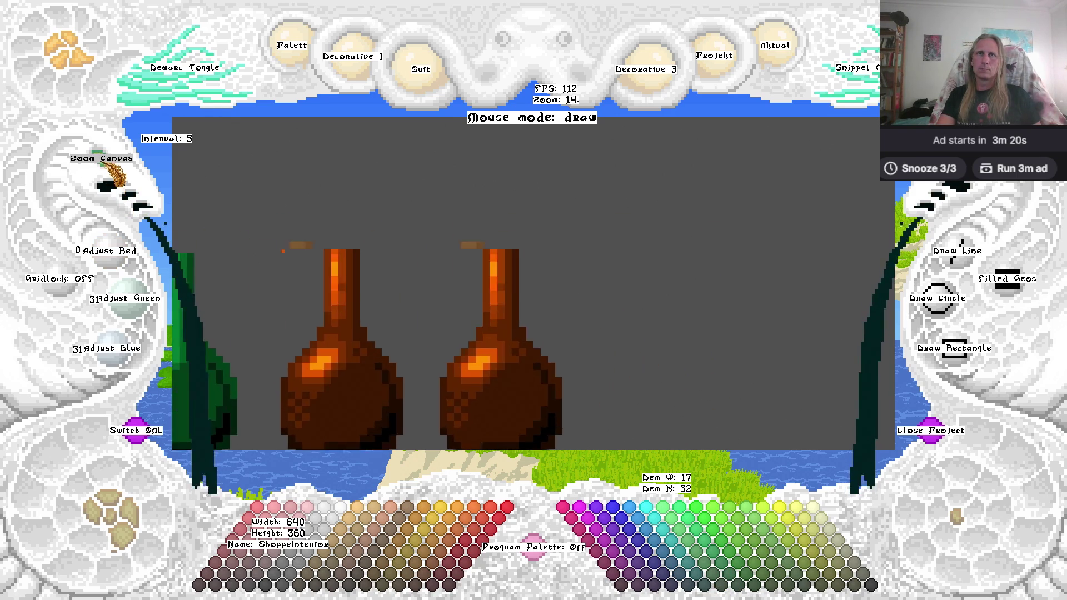
pyautogui.moveTo(385, 392); pyautogui.dragTo(456, 252)
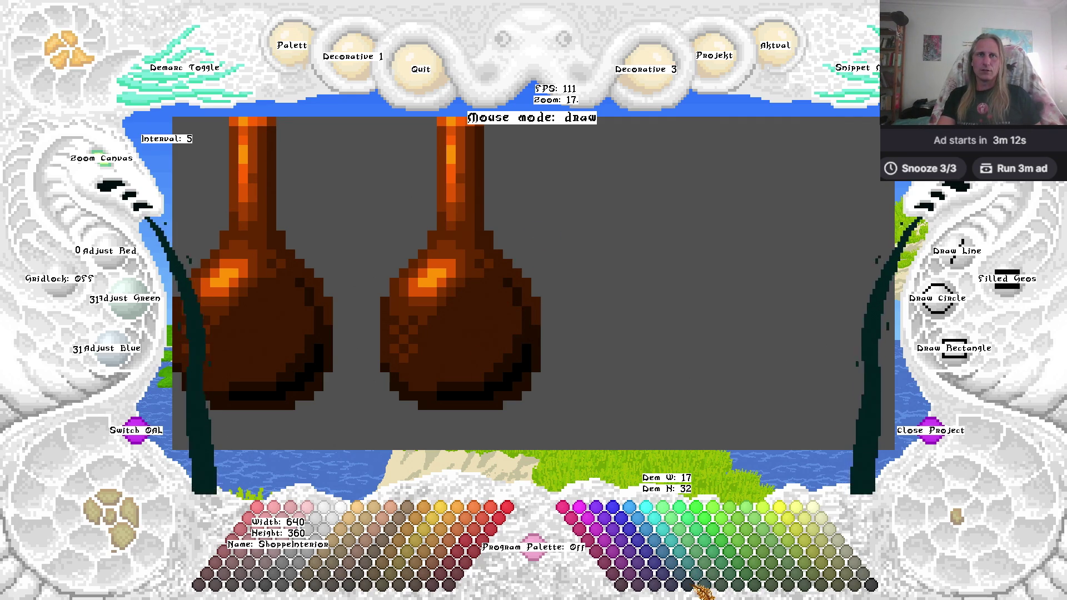
# Paint dark blue along the copied bottle's bottom and lower-right edge.
pyautogui.moveTo(442, 394)
pyautogui.mouseDown()
pyautogui.moveTo(487, 392)
pyautogui.moveTo(525, 350)
pyautogui.moveTo(528, 370)
pyautogui.mouseUp()
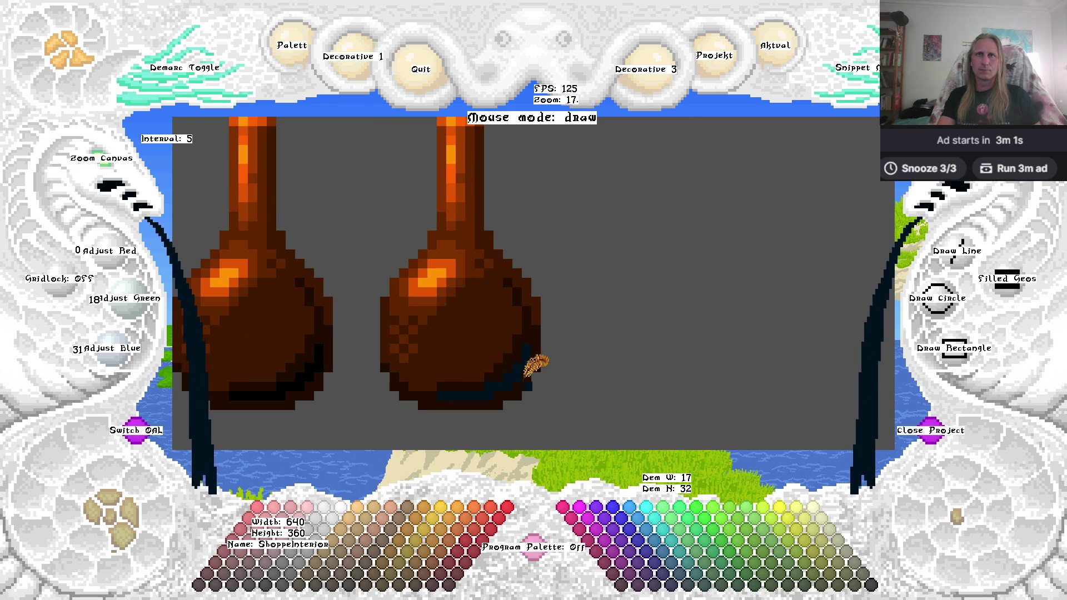
pyautogui.click(689, 581)
pyautogui.moveTo(535, 356); pyautogui.dragTo(522, 288)
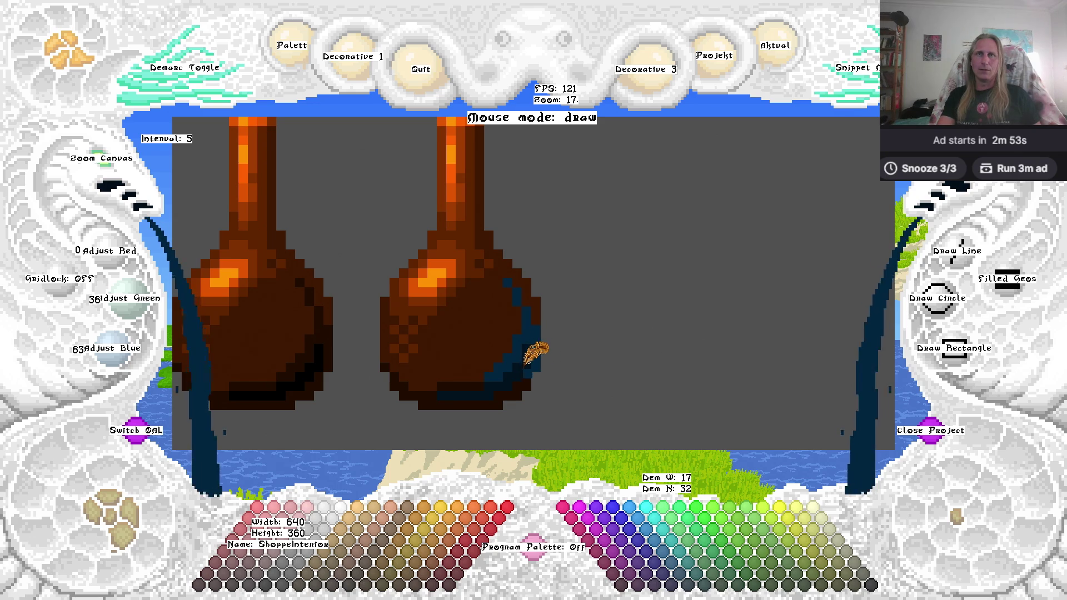
# Halve the colour's brightness, hide the interface labels, and sample the blue shadow colour 0/36/63.
pyautogui.press('-')
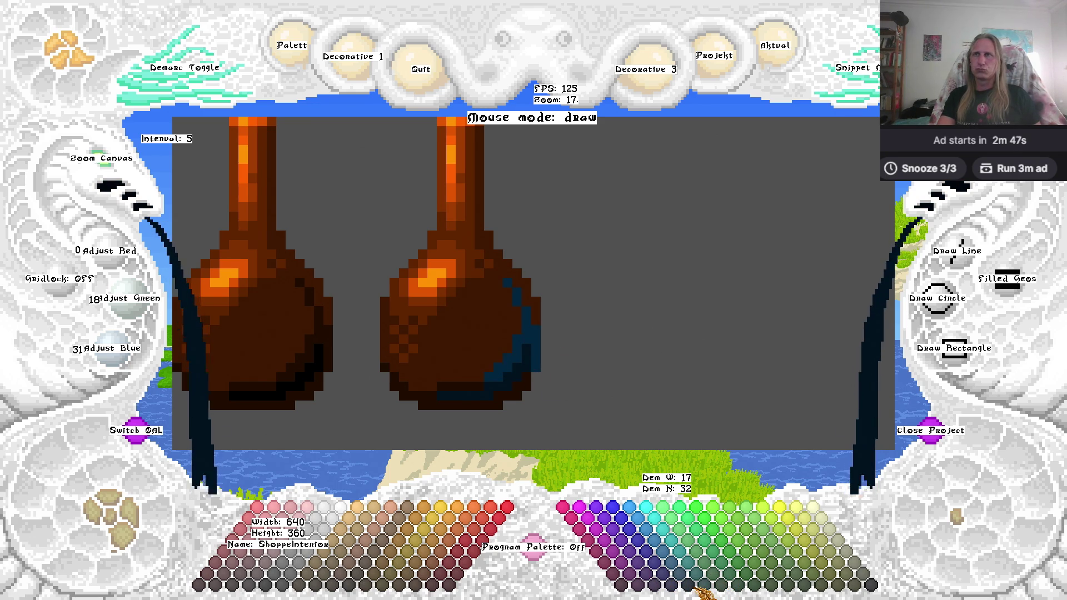
pyautogui.press('h')
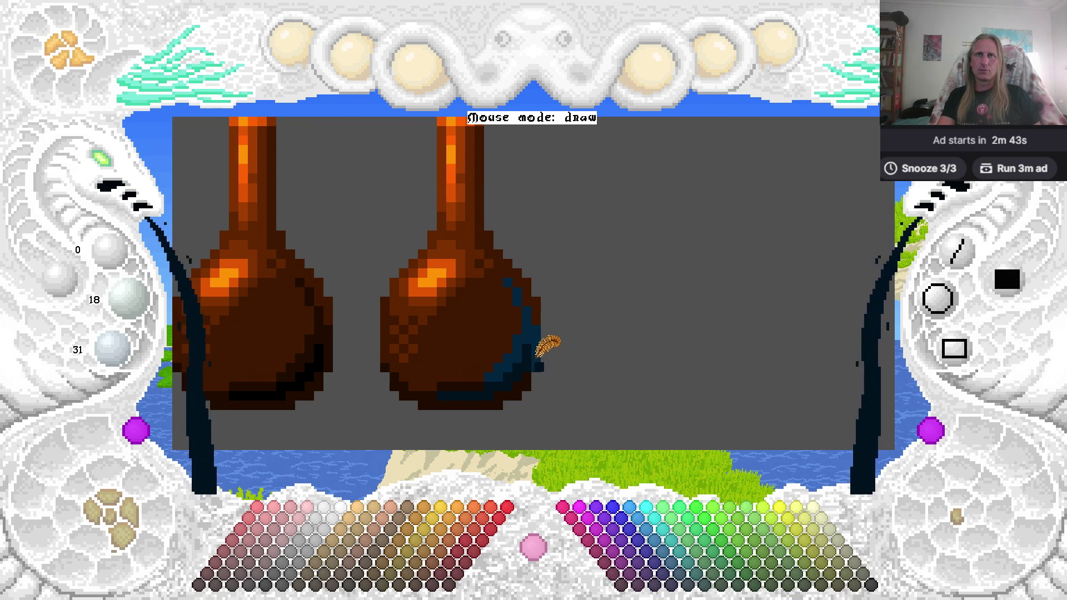
pyautogui.rightClick(531, 361)
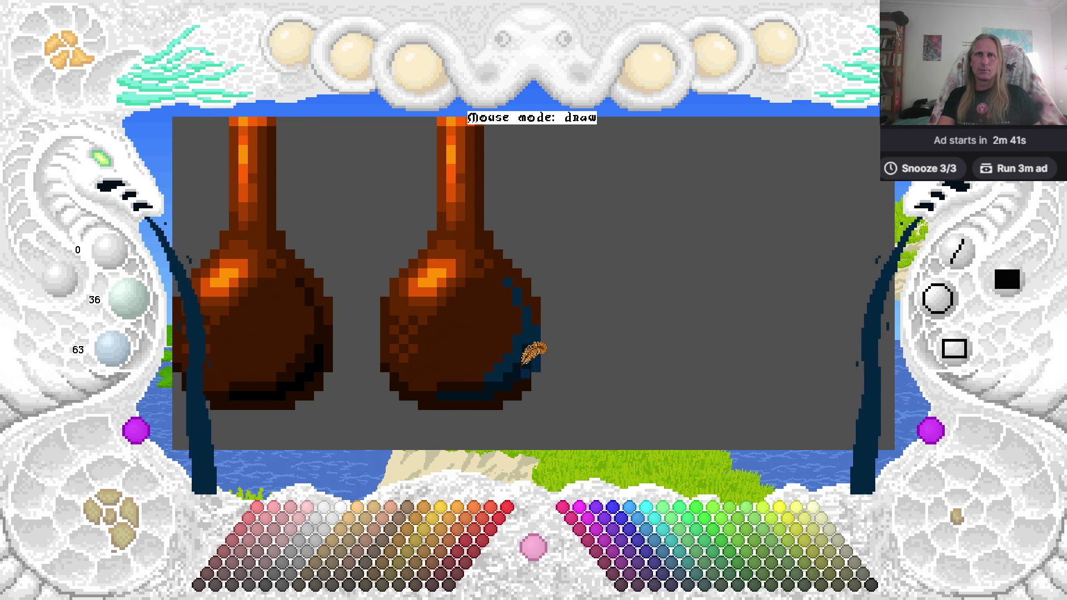
# Fill the copied bottle's lower body with dark teal 0/31/31, then lighten it to 0/95/95.
pyautogui.click(701, 581)
pyautogui.moveTo(509, 308); pyautogui.dragTo(561, 370)
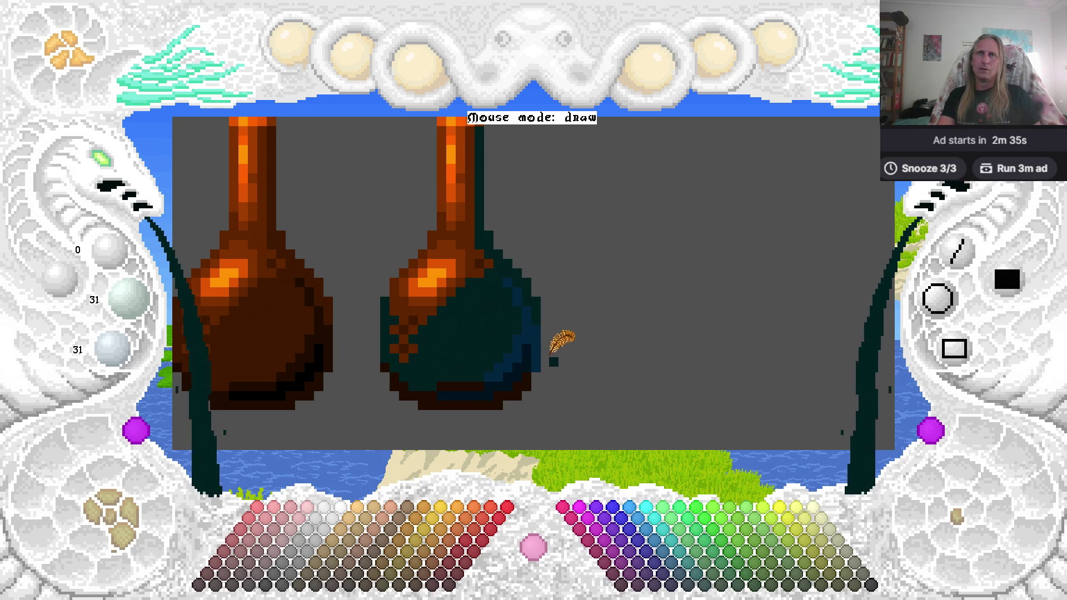
pyautogui.hscroll(-2, 563, 352)
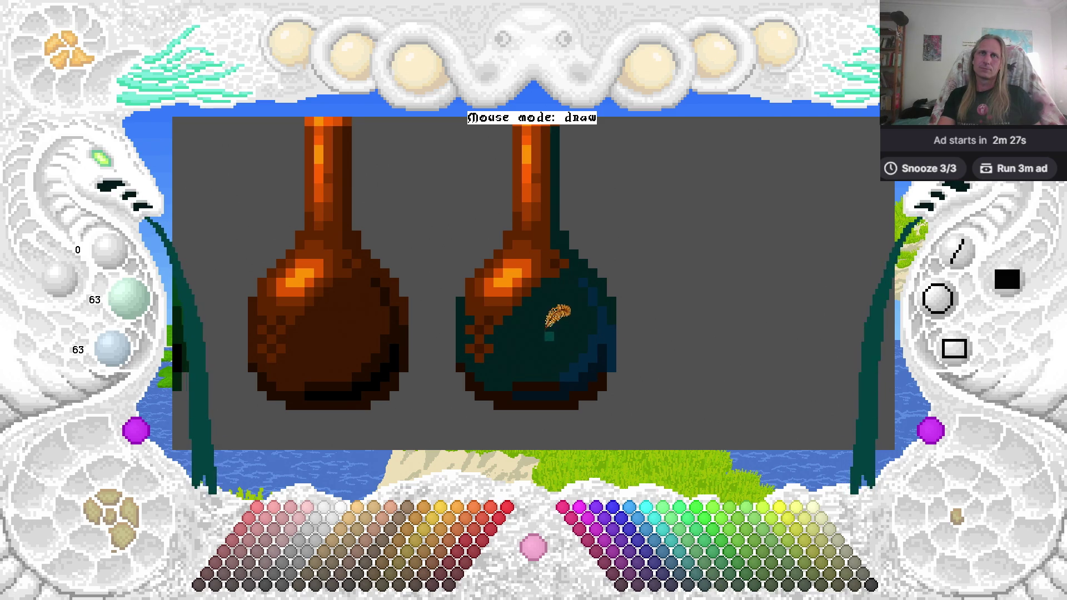
pyautogui.click(553, 322)
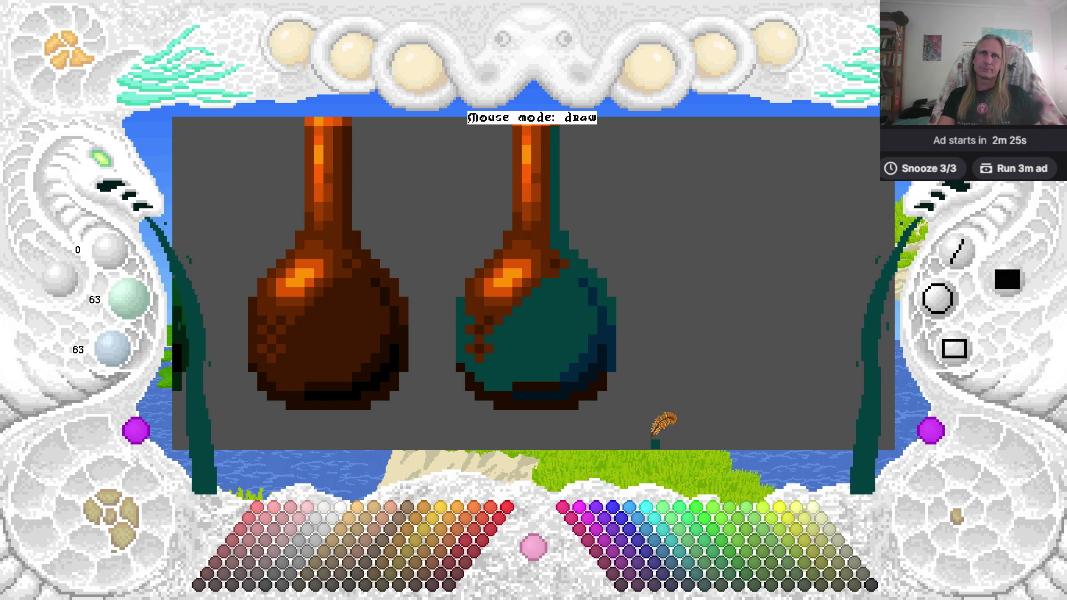
pyautogui.click(645, 509)
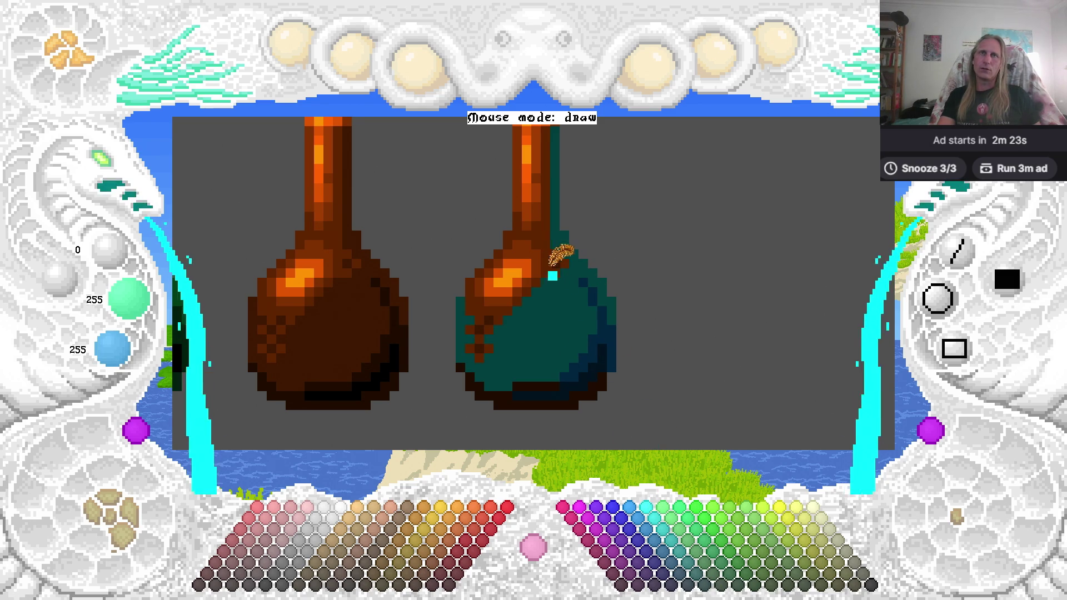
pyautogui.click(703, 574)
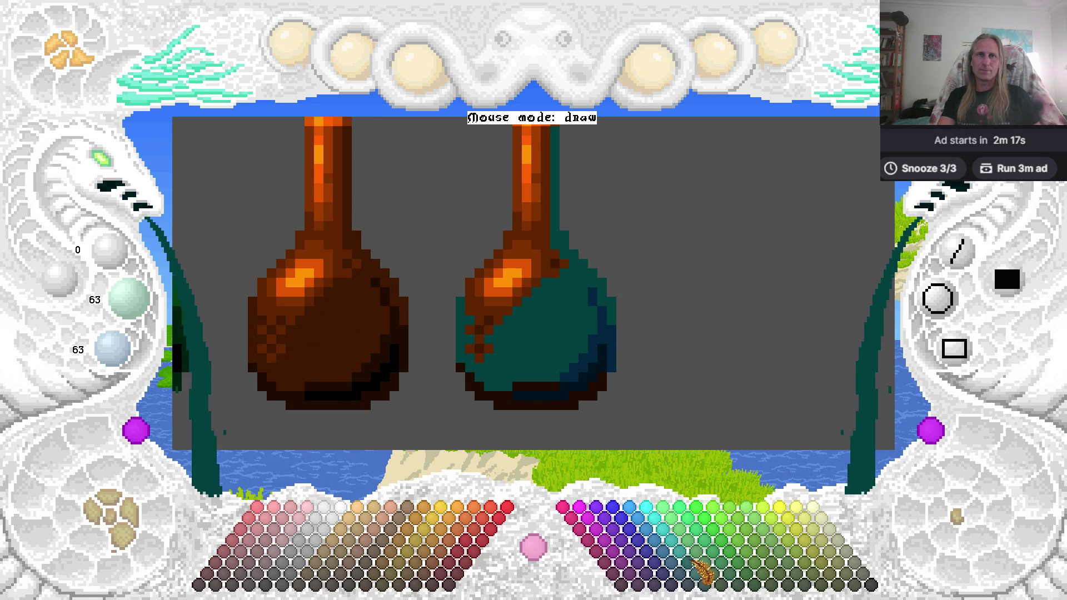
pyautogui.scroll(1, 567, 295)
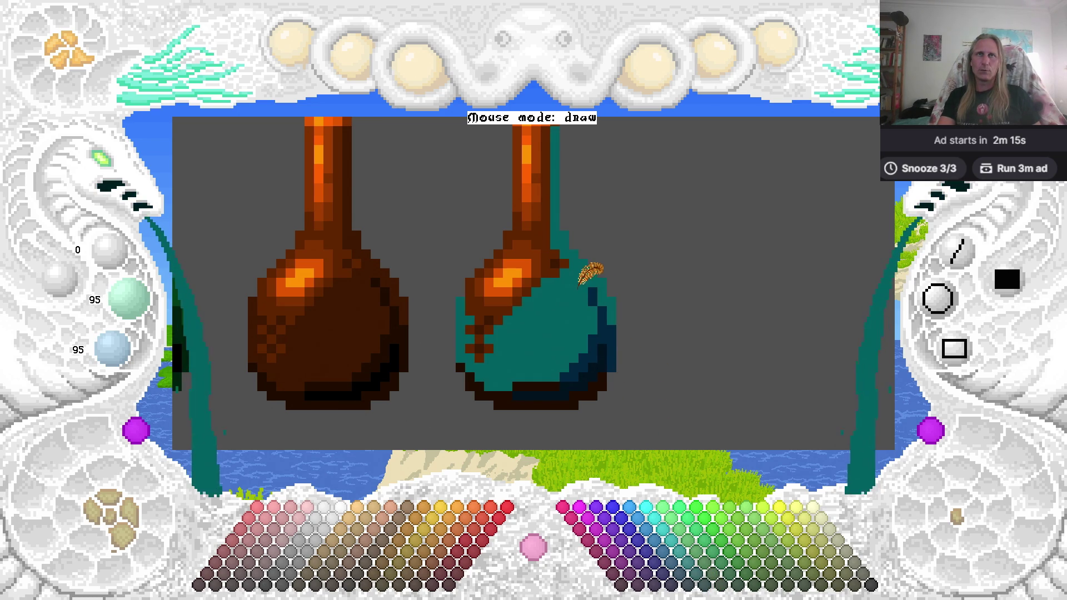
# Paint over the teal bottle's lower-left dark outline and right edge in medium teal.
pyautogui.click(704, 576)
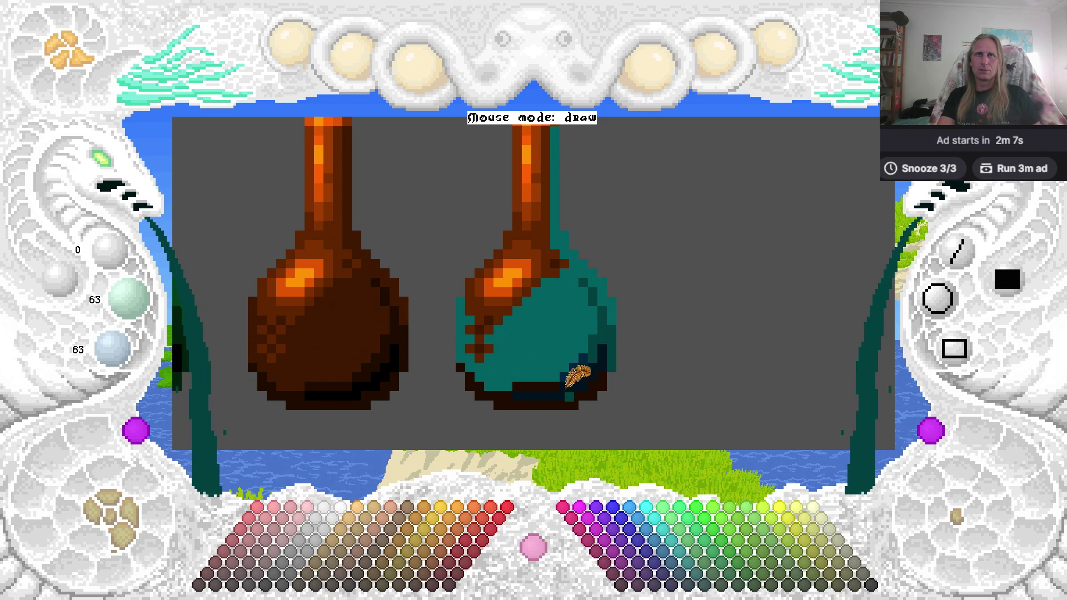
pyautogui.moveTo(460, 365)
pyautogui.mouseDown()
pyautogui.moveTo(471, 377)
pyautogui.moveTo(568, 399)
pyautogui.moveTo(586, 390)
pyautogui.moveTo(503, 380)
pyautogui.moveTo(562, 375)
pyautogui.mouseUp()
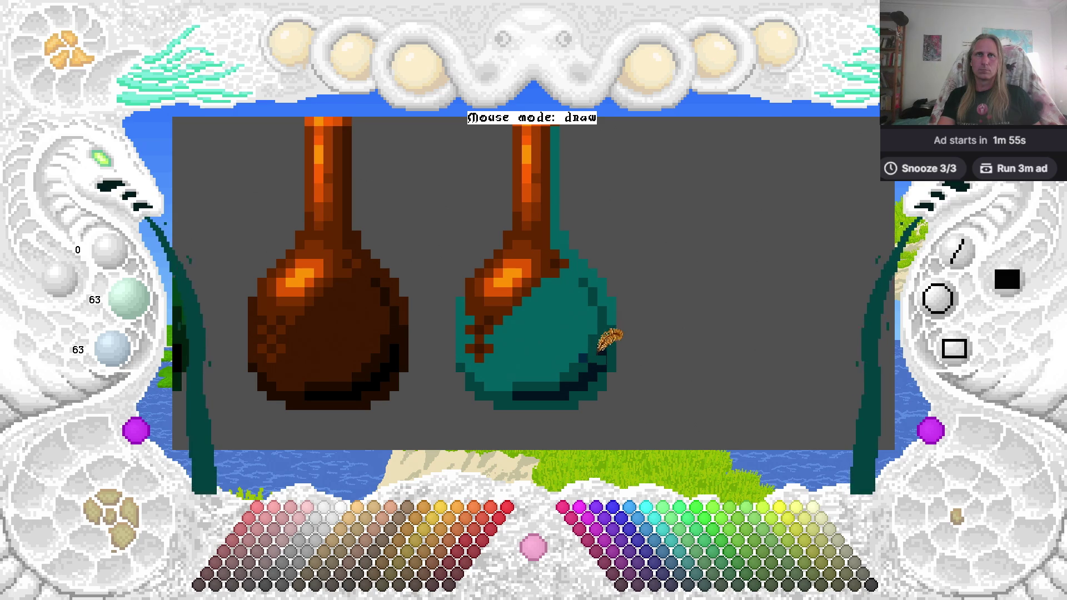
pyautogui.click(628, 358)
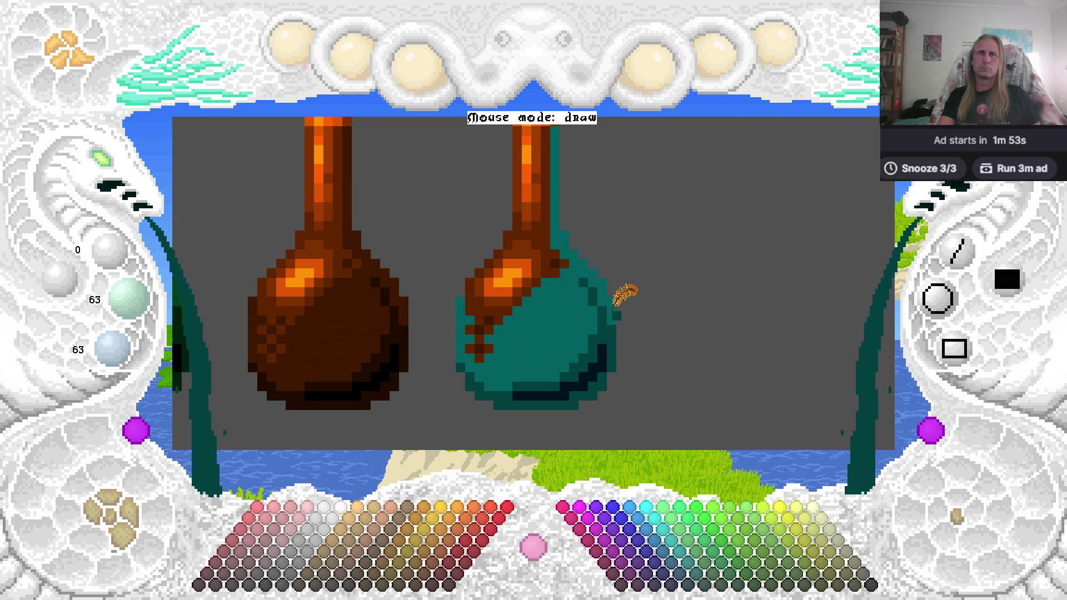
# Dither the lower-left orange patch into teal in a checkerboard and add teal pixels near the neck.
pyautogui.click(705, 585)
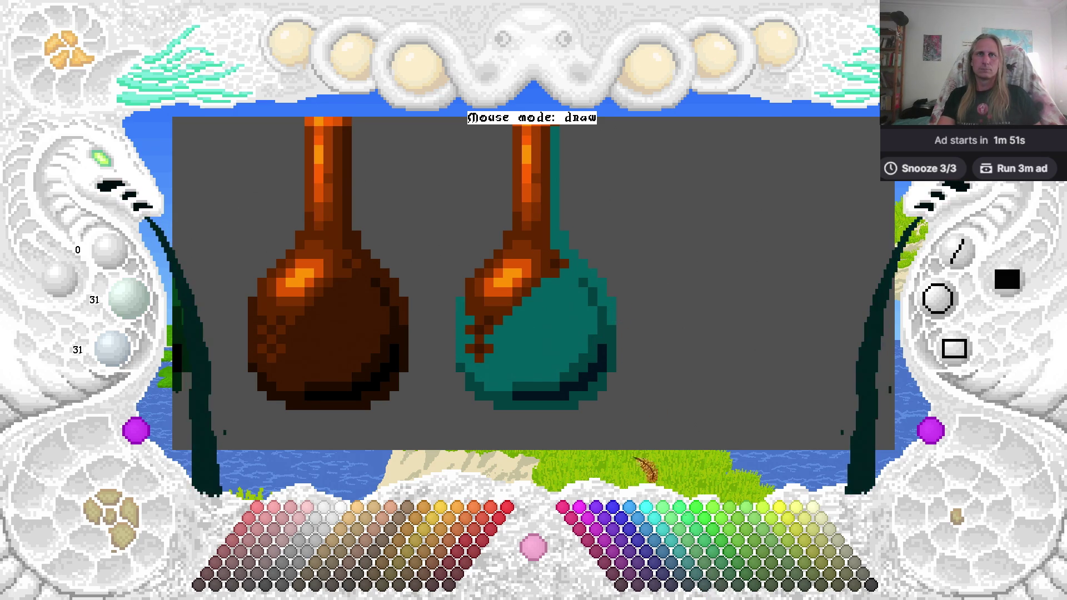
pyautogui.press('Right')
pyautogui.press('Down')
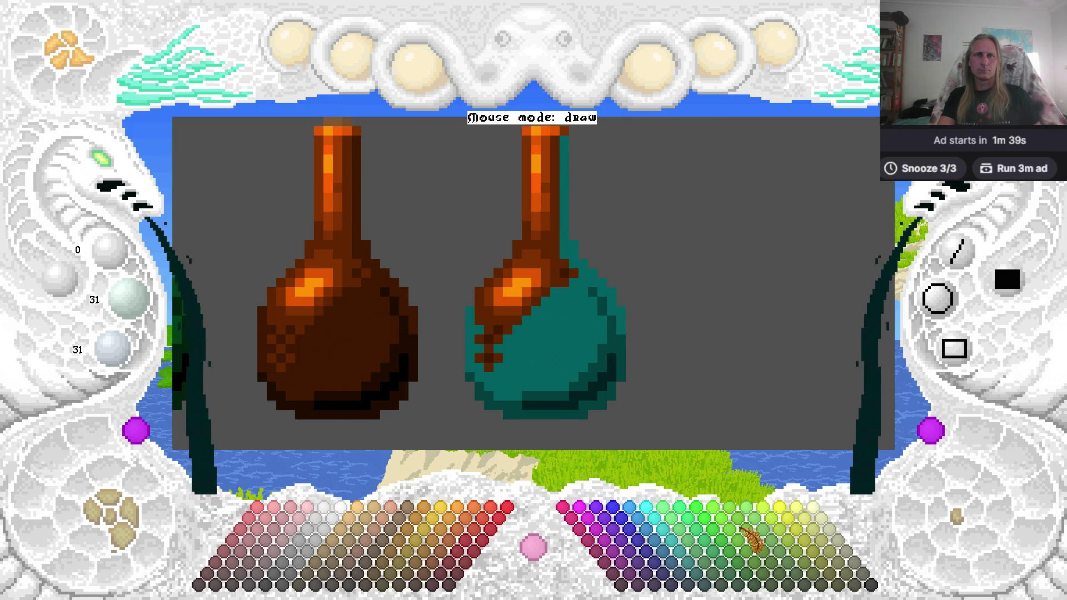
pyautogui.moveTo(566, 436)
pyautogui.mouseDown()
pyautogui.moveTo(750, 361)
pyautogui.moveTo(333, 357)
pyautogui.mouseUp()
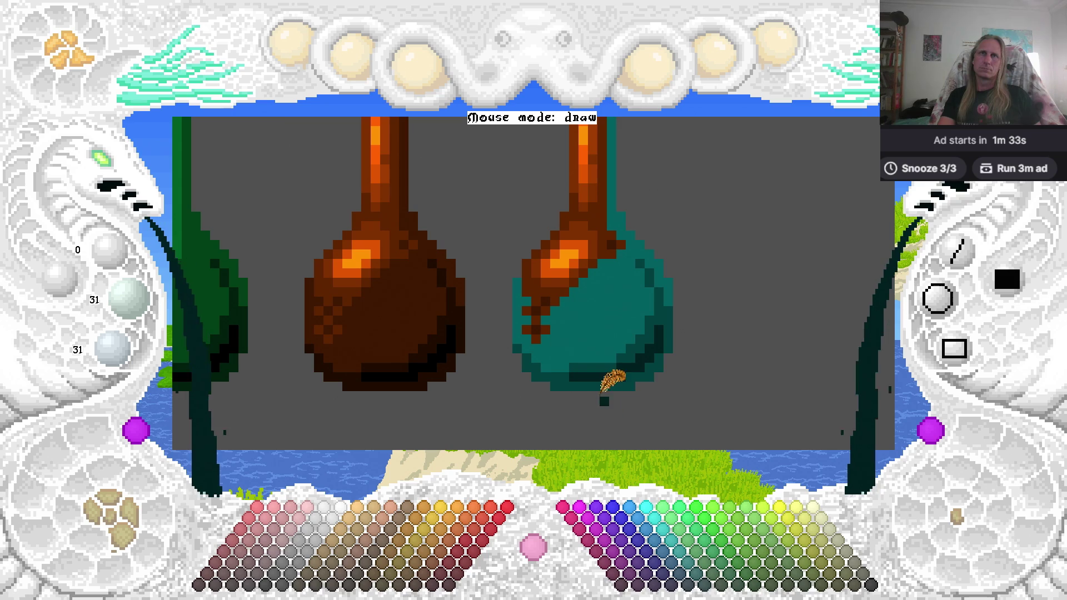
pyautogui.rightClick(599, 303)
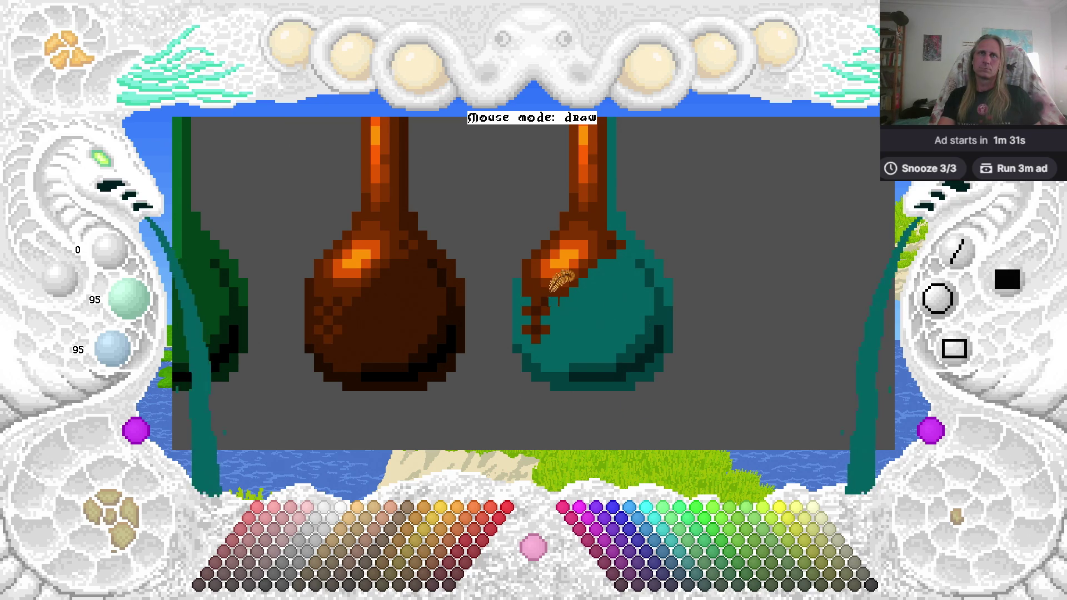
pyautogui.moveTo(552, 290); pyautogui.dragTo(537, 330)
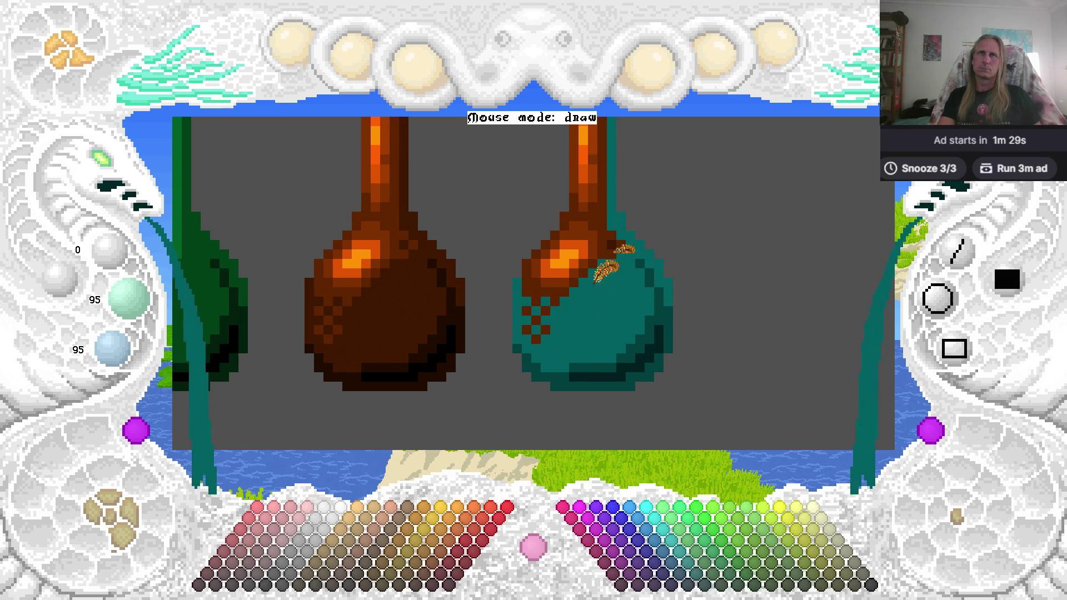
pyautogui.click(615, 243)
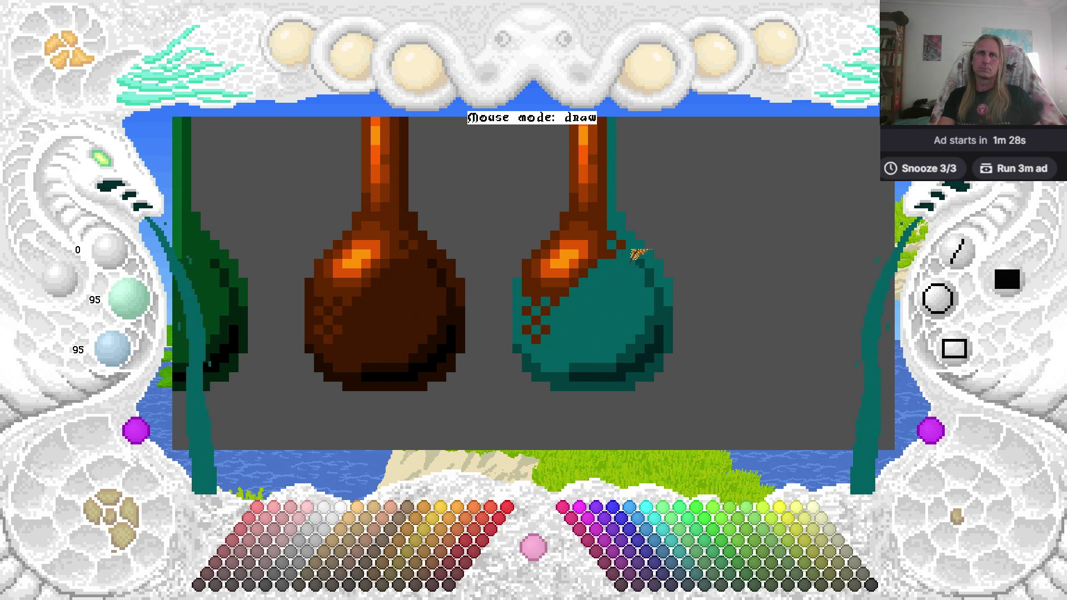
pyautogui.click(689, 559)
pyautogui.click(606, 284)
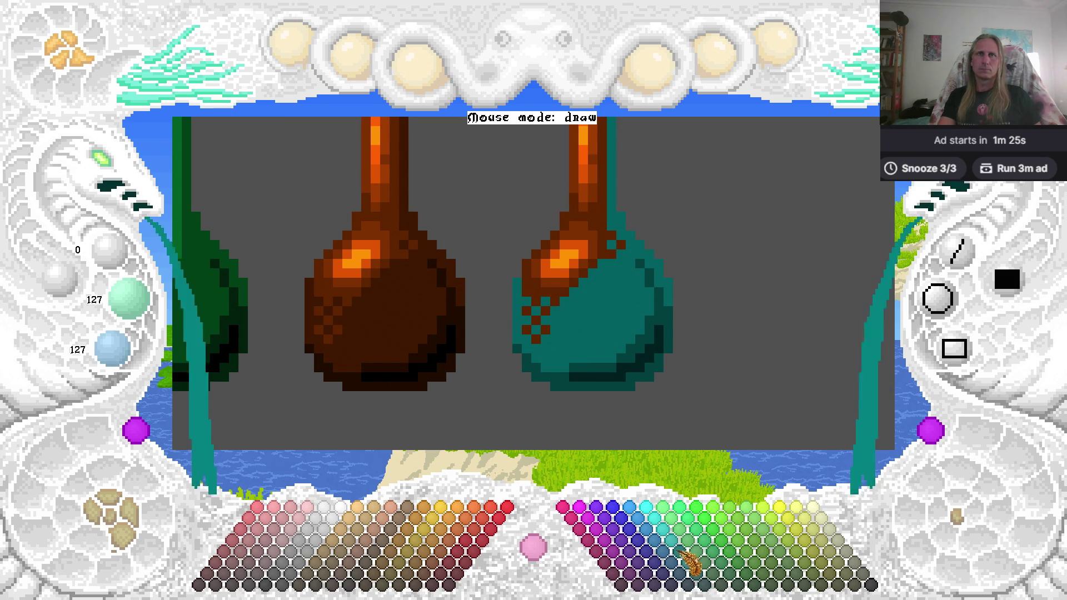
pyautogui.scroll(3, 605, 276)
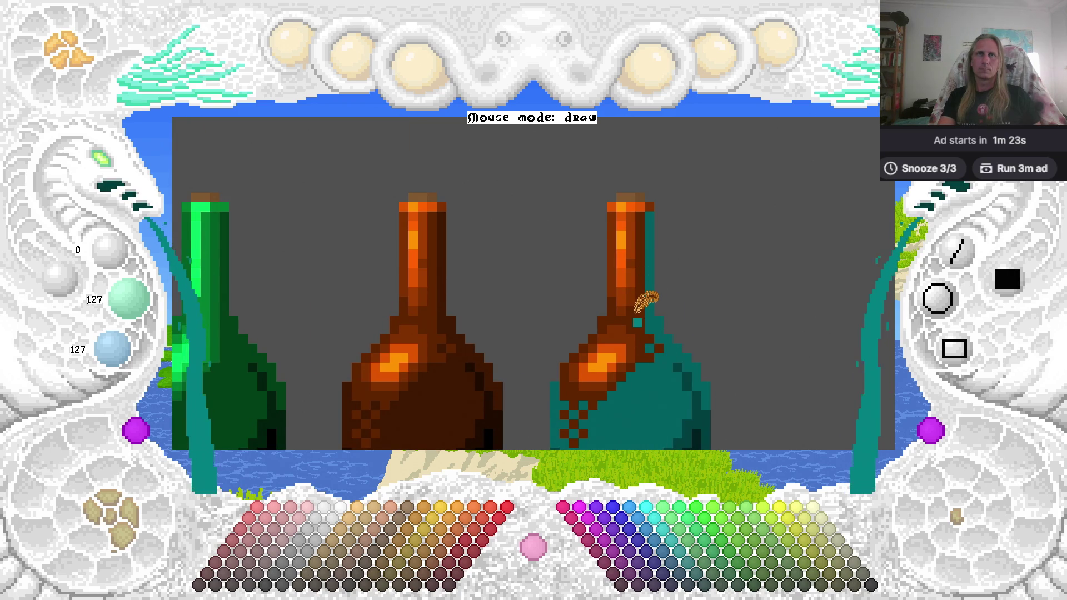
# Repaint the brown neck and shoulder pixels of the teal bottle in teal.
pyautogui.click(636, 310)
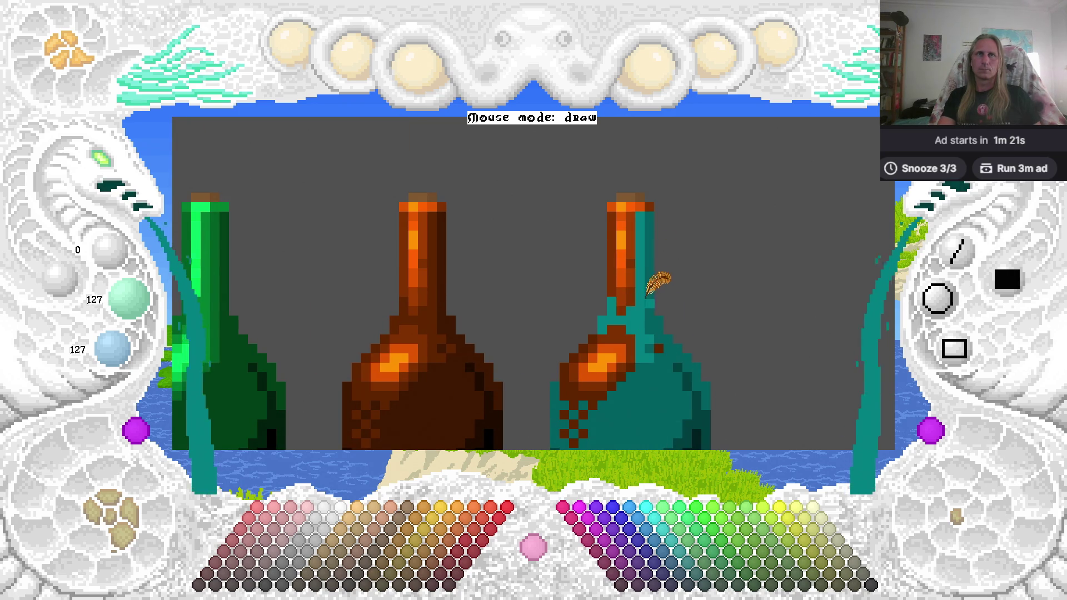
pyautogui.click(602, 344)
pyautogui.click(589, 351)
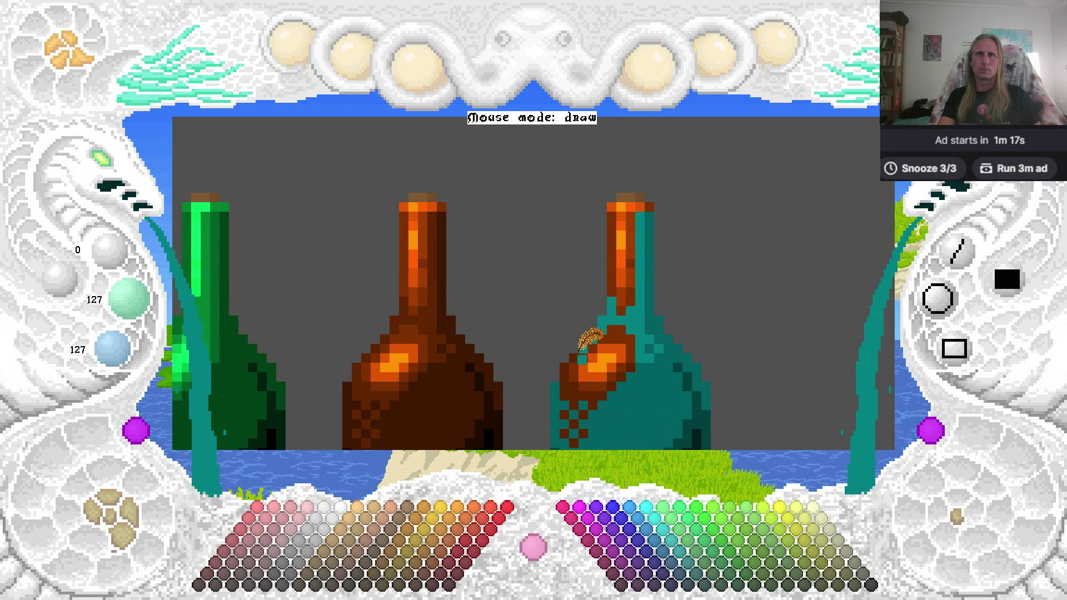
pyautogui.click(566, 377)
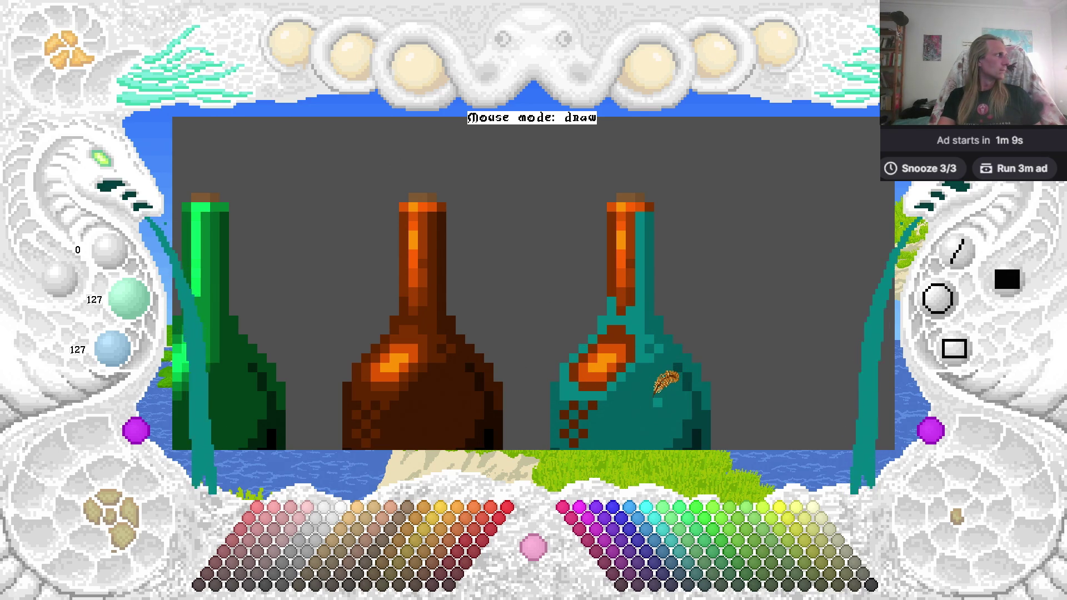
pyautogui.scroll(-2, 661, 378)
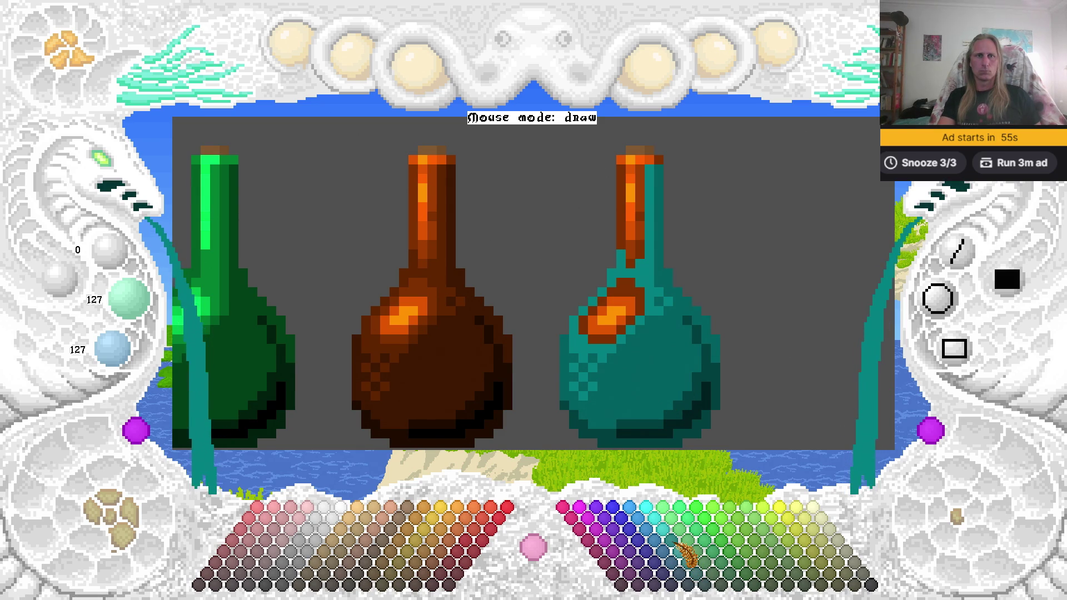
# Add lighter teal to the shoulder, beside the highlight, and up the neck to its top.
pyautogui.click(679, 562)
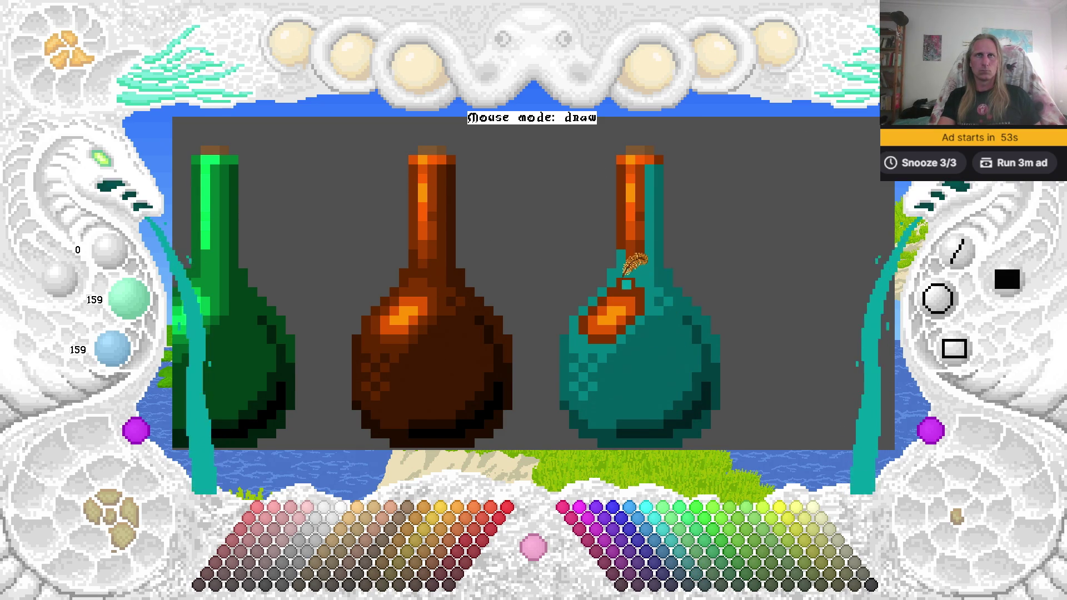
pyautogui.moveTo(630, 279); pyautogui.dragTo(641, 298)
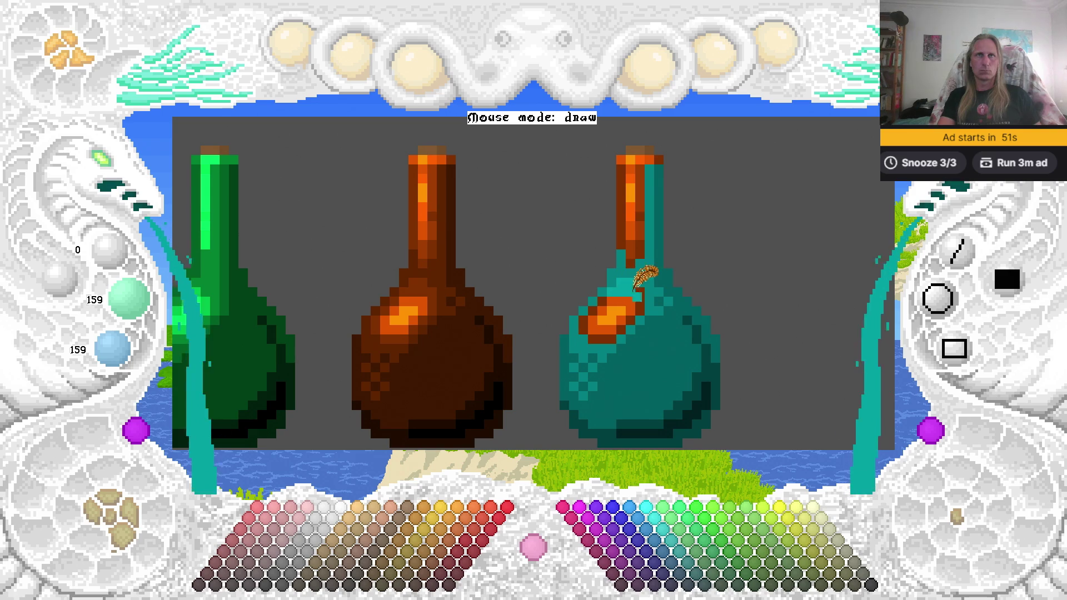
pyautogui.click(605, 306)
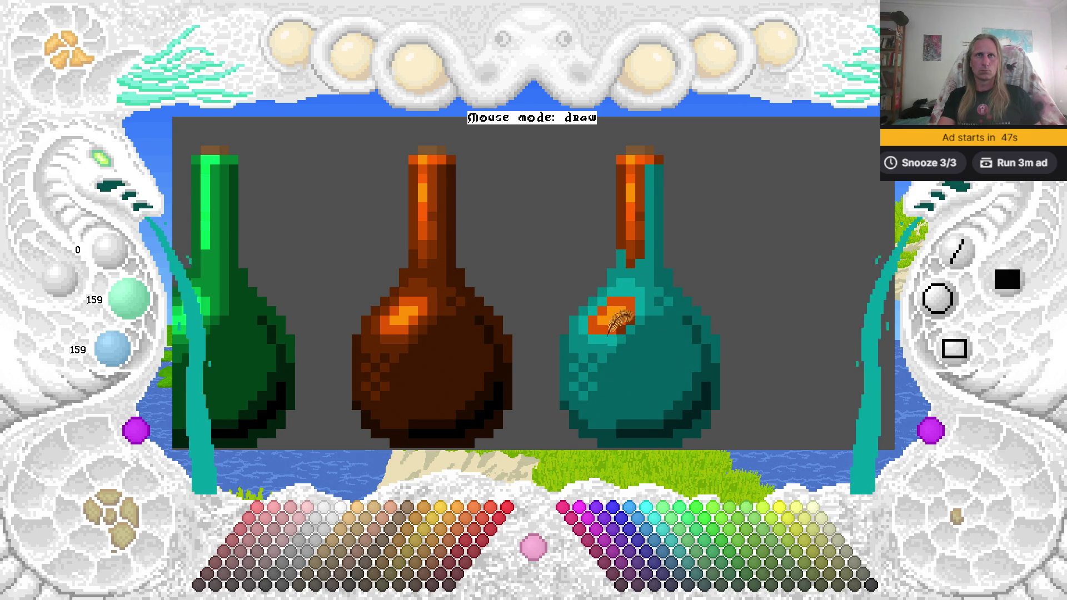
pyautogui.click(646, 238)
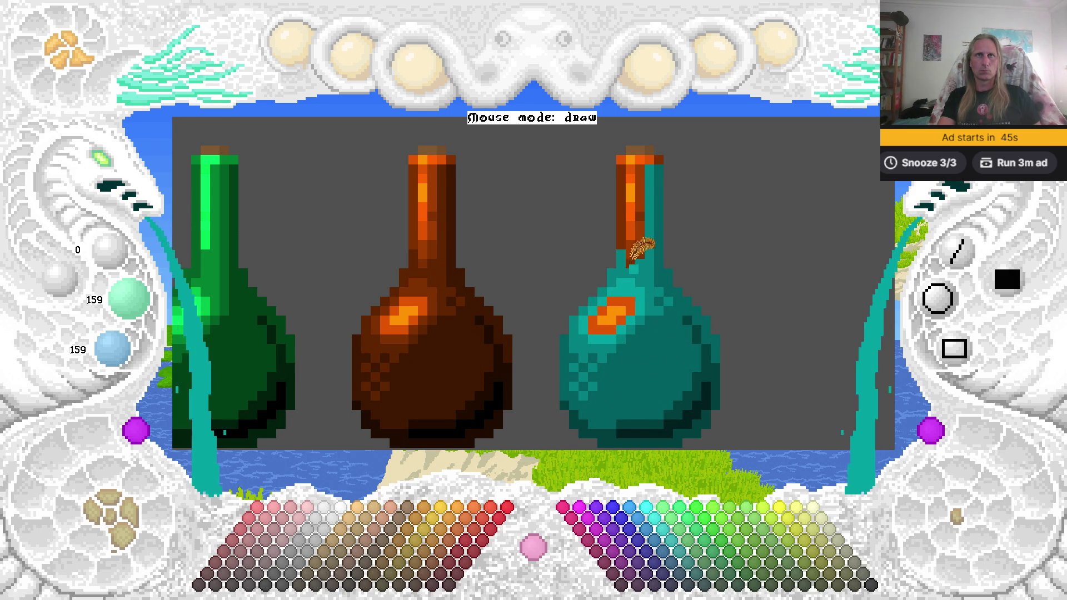
pyautogui.click(646, 240)
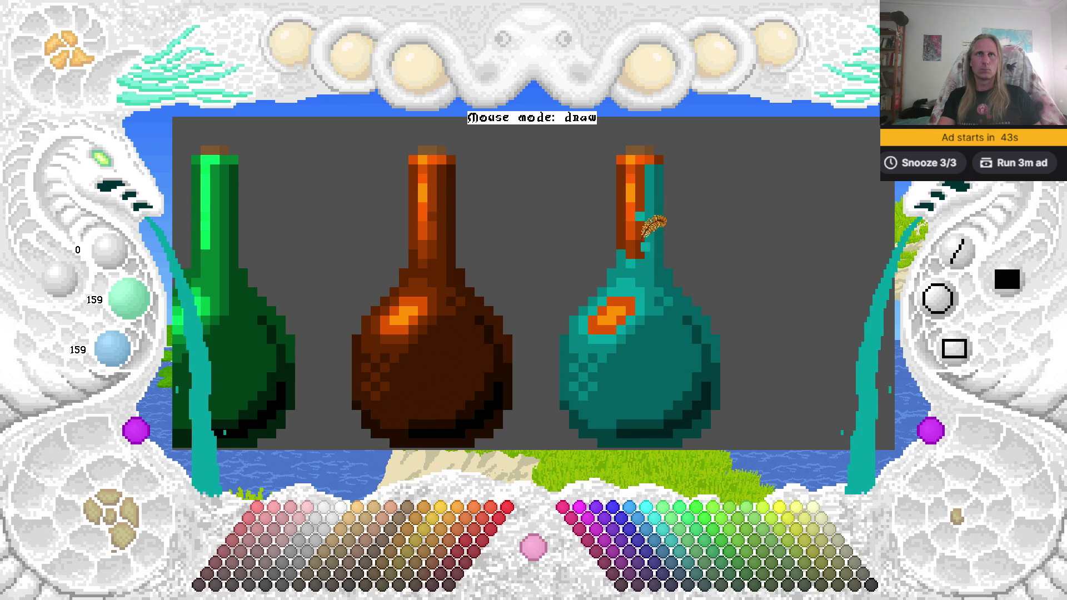
pyautogui.moveTo(622, 235); pyautogui.dragTo(619, 178)
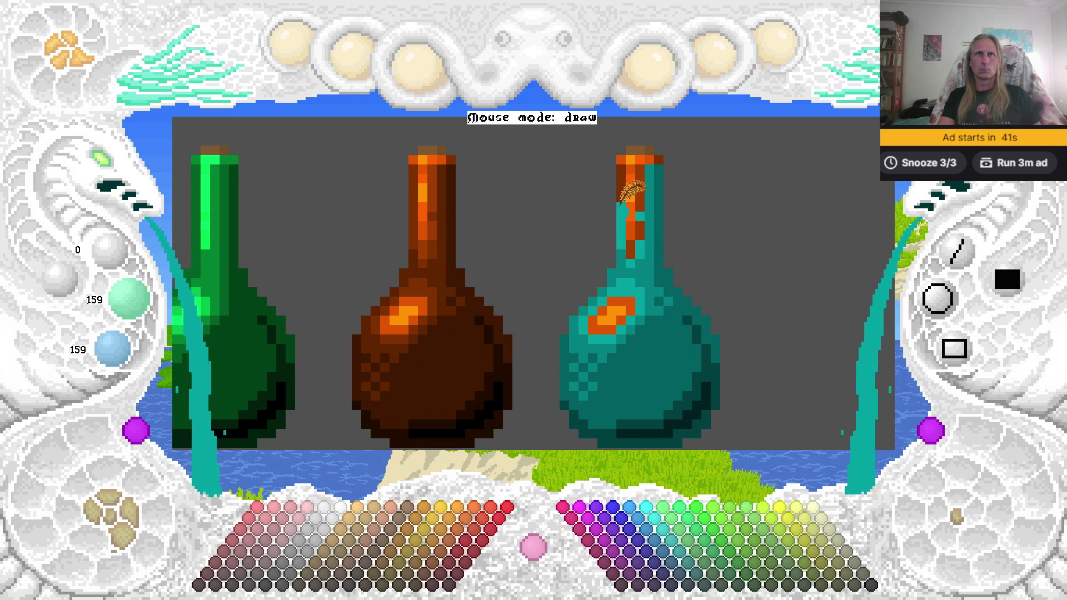
pyautogui.click(664, 160)
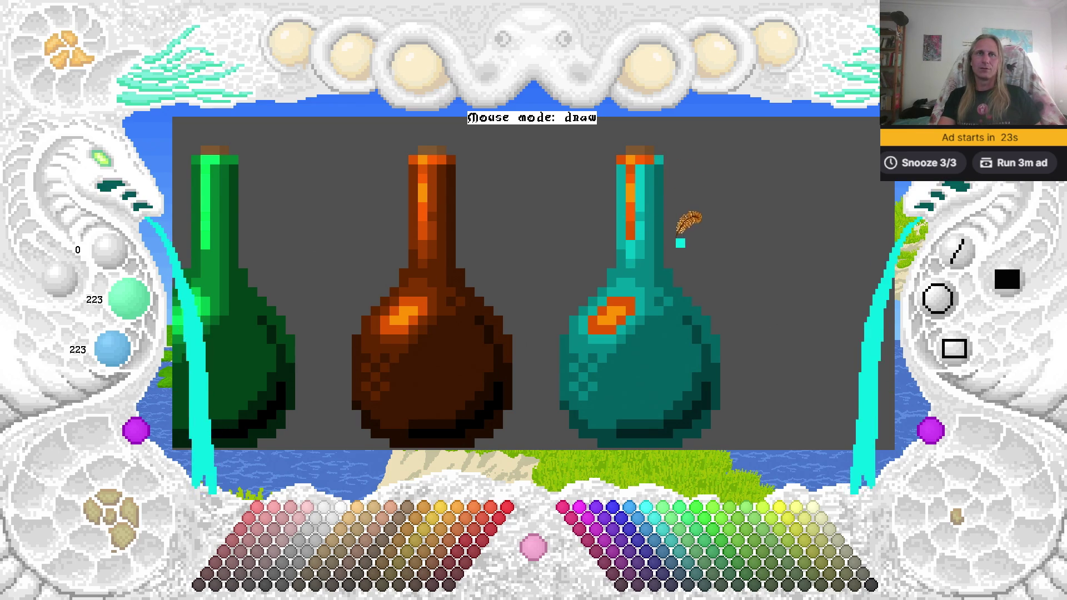
# Paint the orange highlight and the neck's top pixel bright cyan 0/255/255, removing all orange.
pyautogui.click(656, 518)
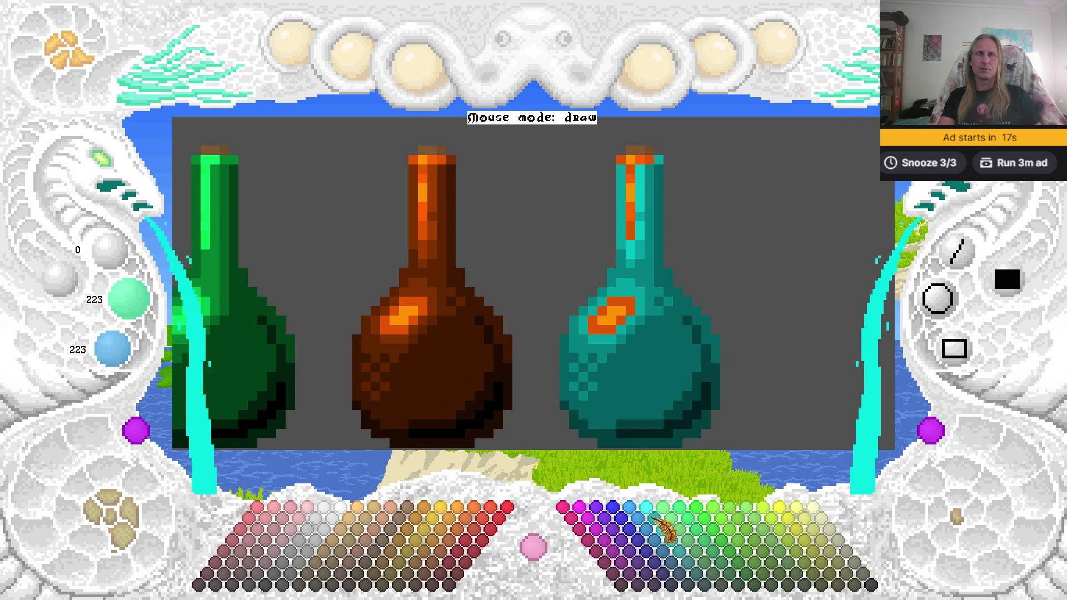
pyautogui.click(627, 309)
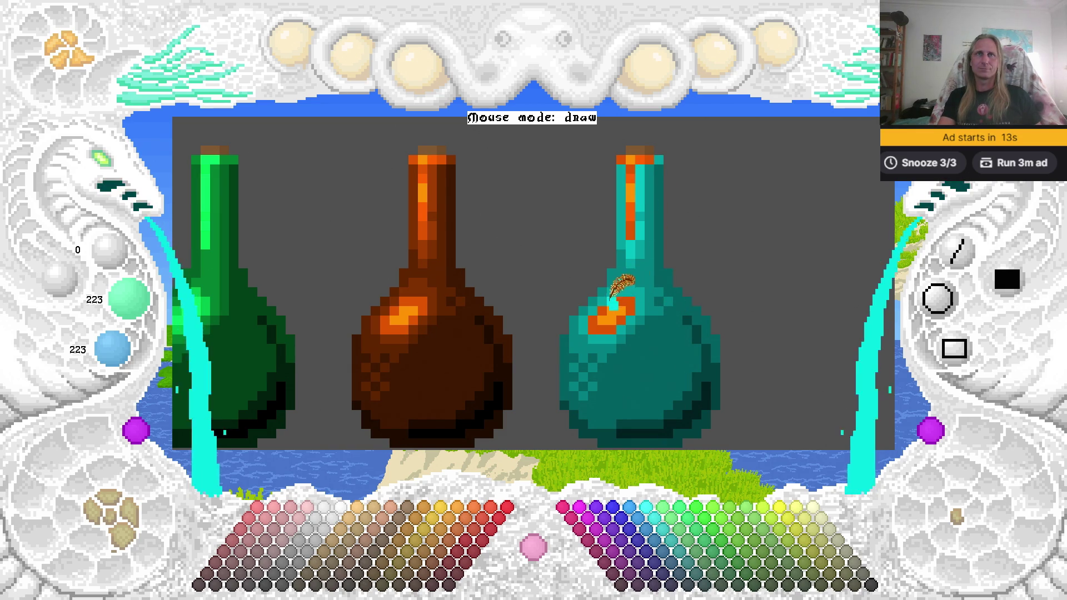
pyautogui.click(590, 320)
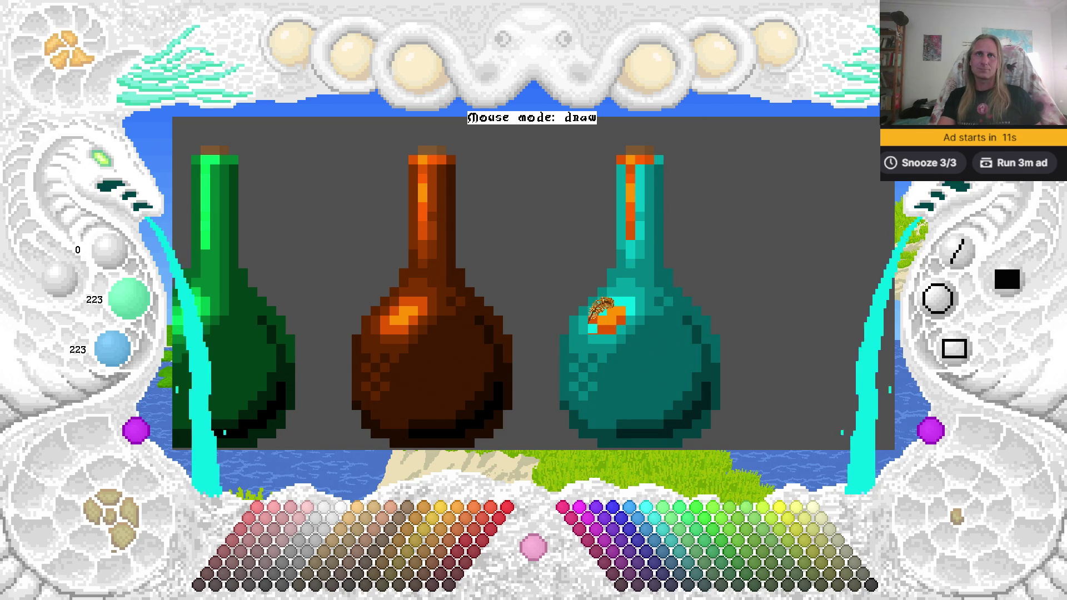
pyautogui.moveTo(594, 322); pyautogui.dragTo(610, 326)
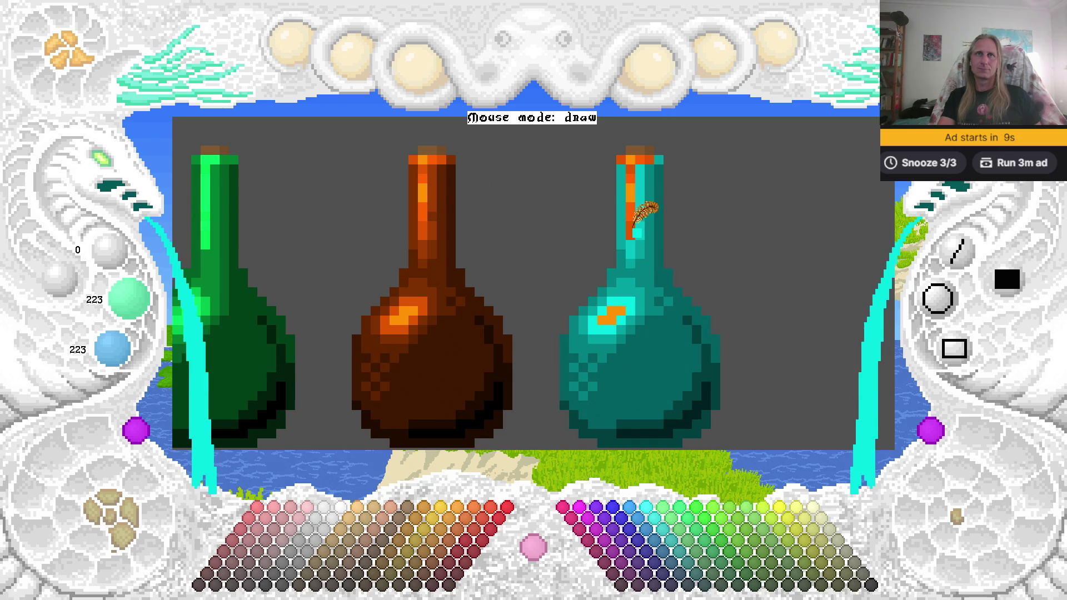
pyautogui.click(656, 161)
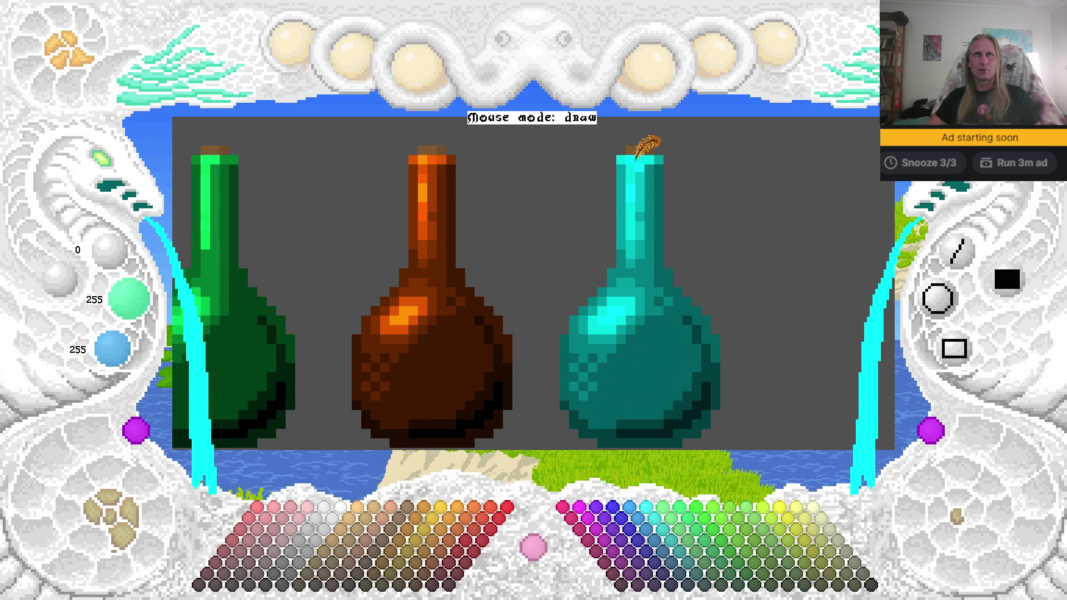
pyautogui.scroll(-2, 672, 267)
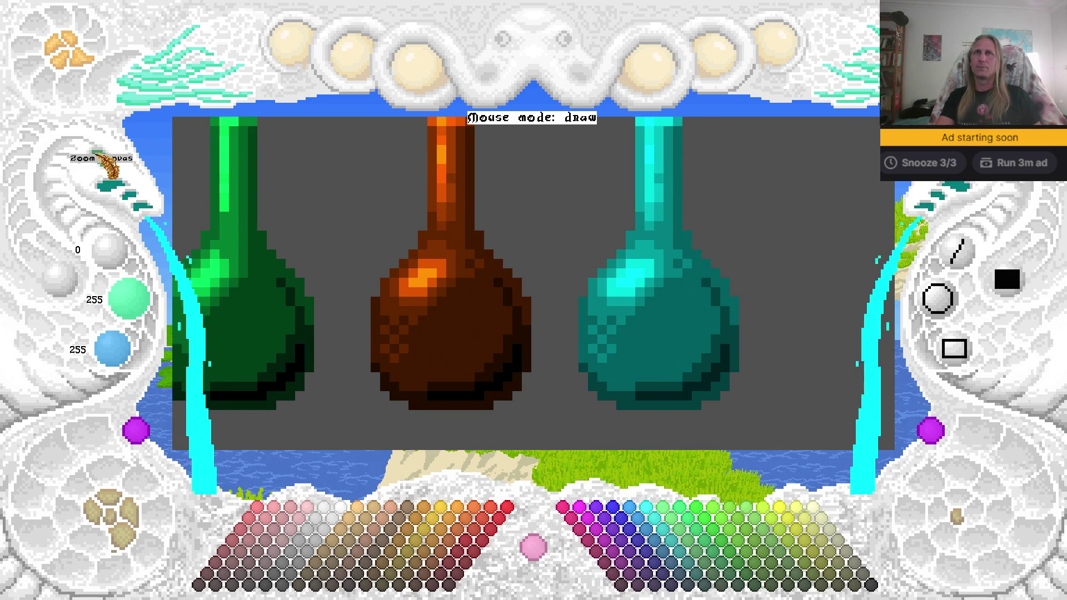
# Zoom out with Home to show all four bottles and save the potion drawing.
pyautogui.press('Home')
pyautogui.hotkey('ctrl', 's')
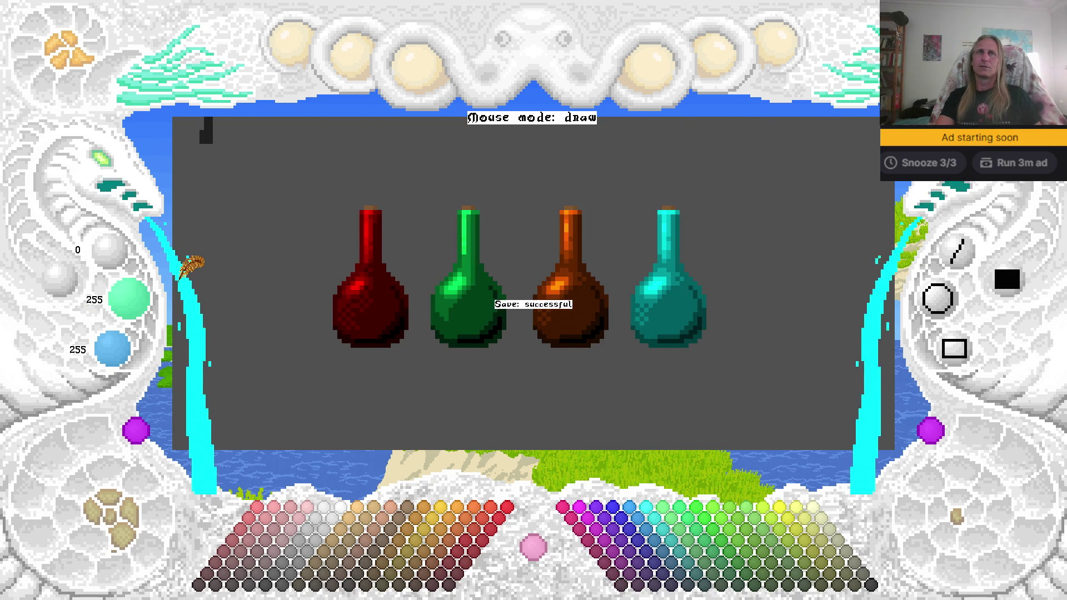
pyautogui.scroll(-1, 239, 262)
pyautogui.scroll(1, 311, 278)
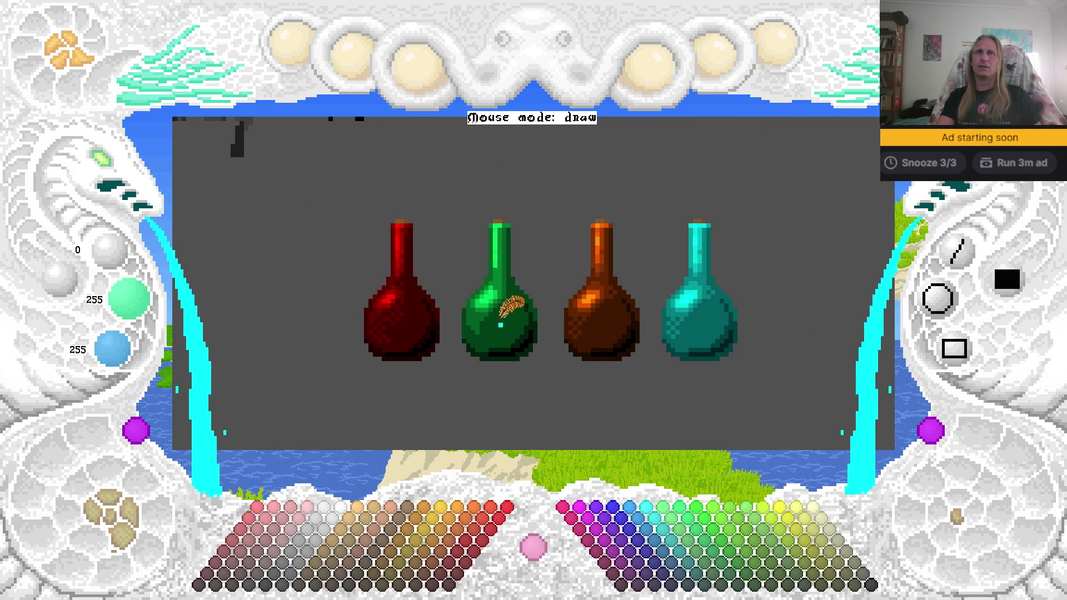
pyautogui.scroll(-1, 684, 266)
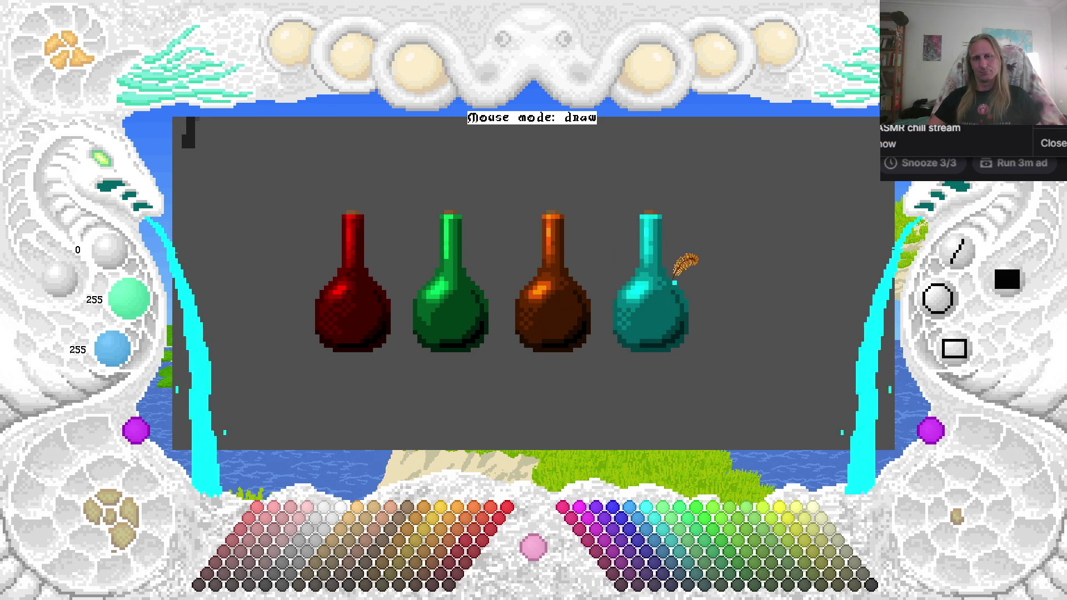
pyautogui.scroll(-1, 689, 275)
pyautogui.scroll(1, 308, 224)
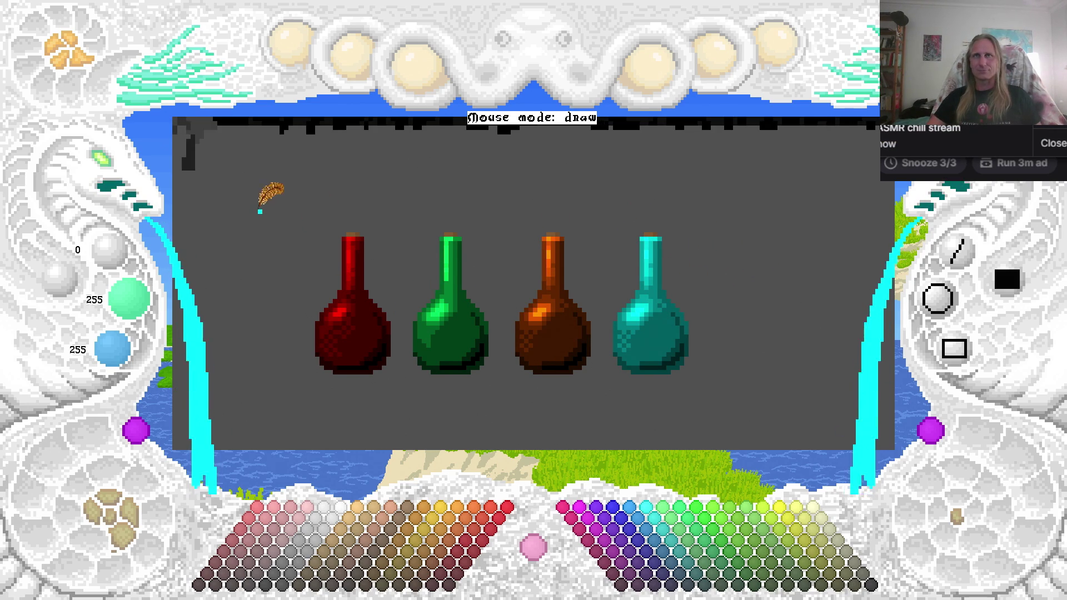
# Zoom the canvas out further and turn the interface text labels back on.
pyautogui.click(114, 184)
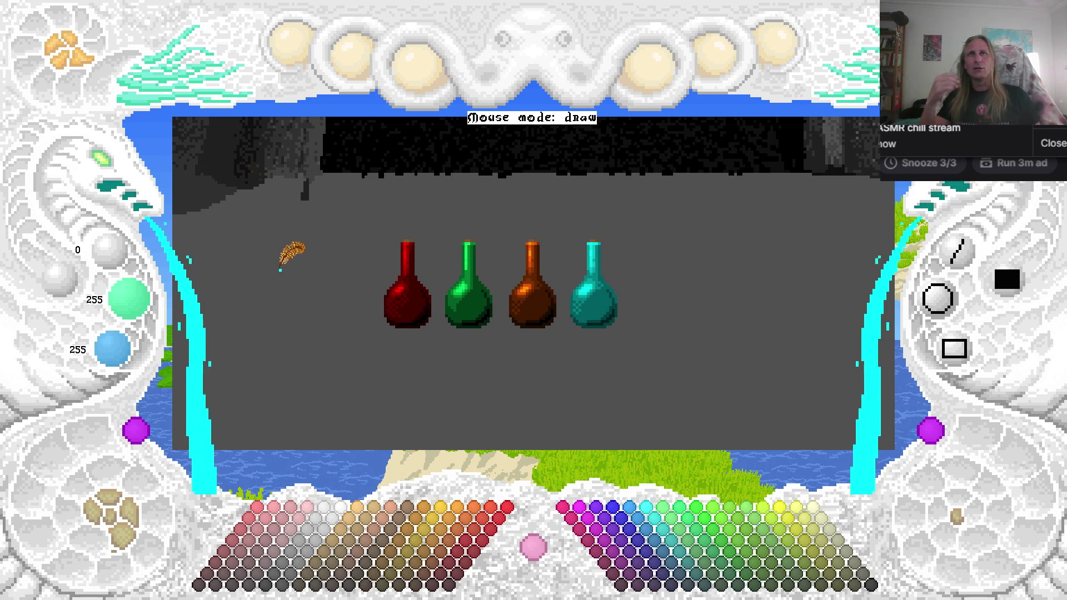
pyautogui.press('h')
pyautogui.click(117, 181)
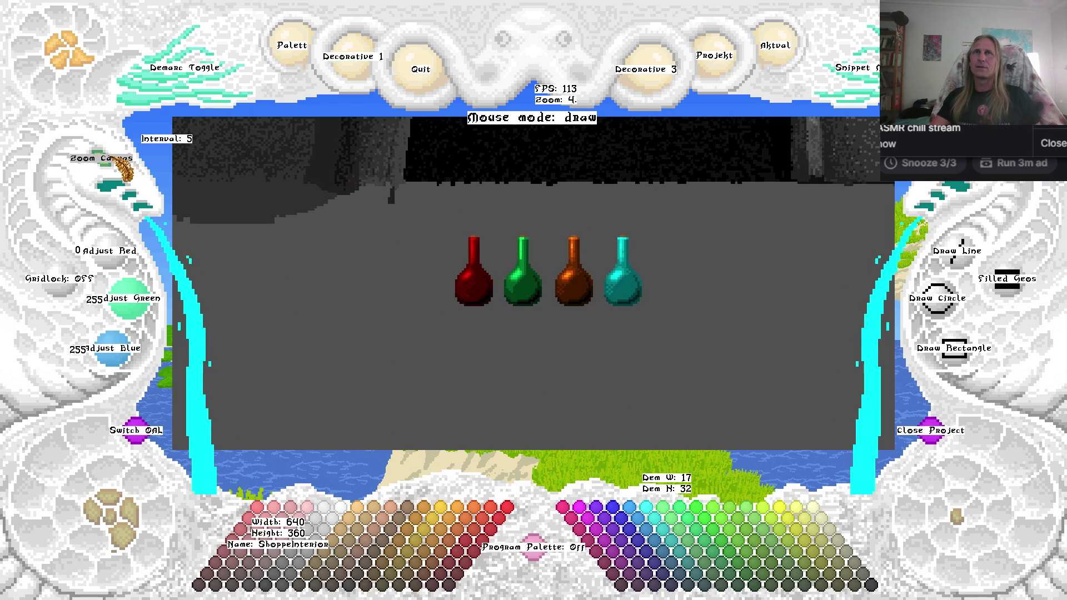
# Zoom out and pan up to look over the cave shop backdrop.
pyautogui.click(117, 182)
pyautogui.click(117, 182)
pyautogui.rightClick(117, 182)
pyautogui.rightClick(117, 182)
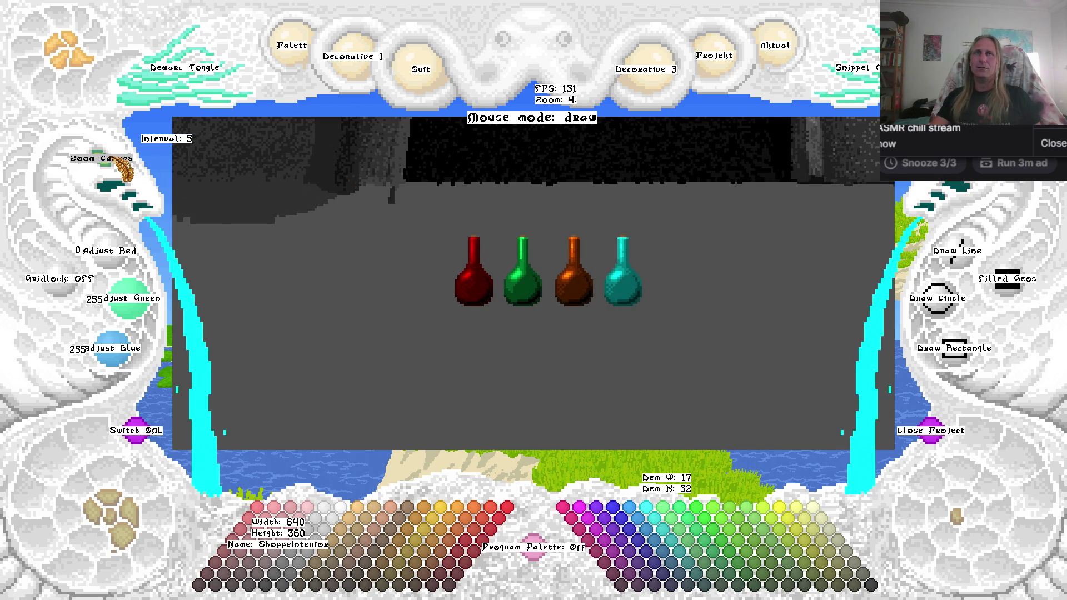
pyautogui.press('Up')
pyautogui.press('Right')
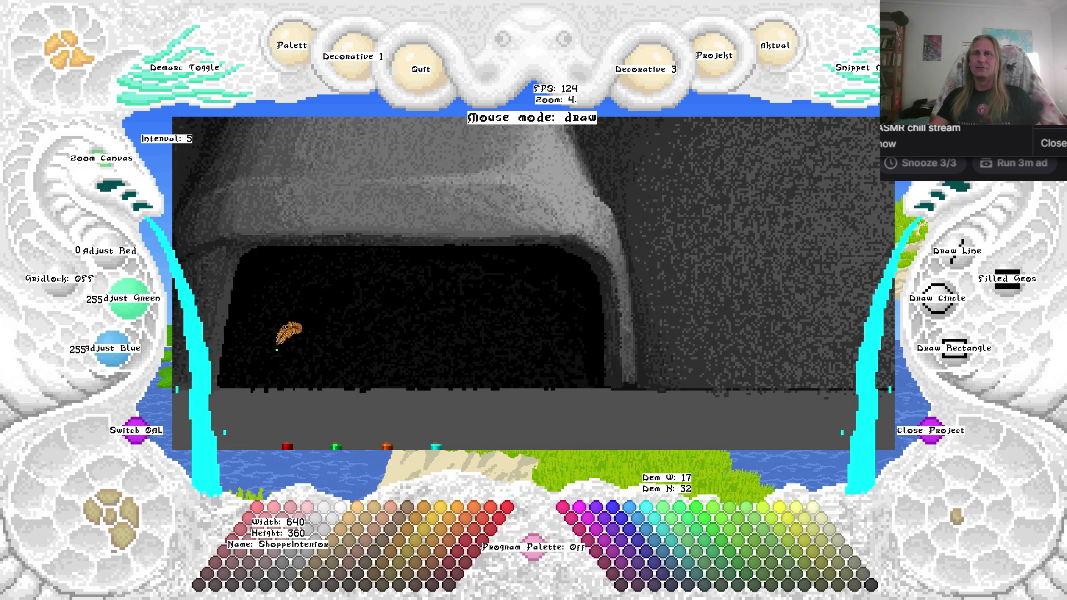
pyautogui.press('Down')
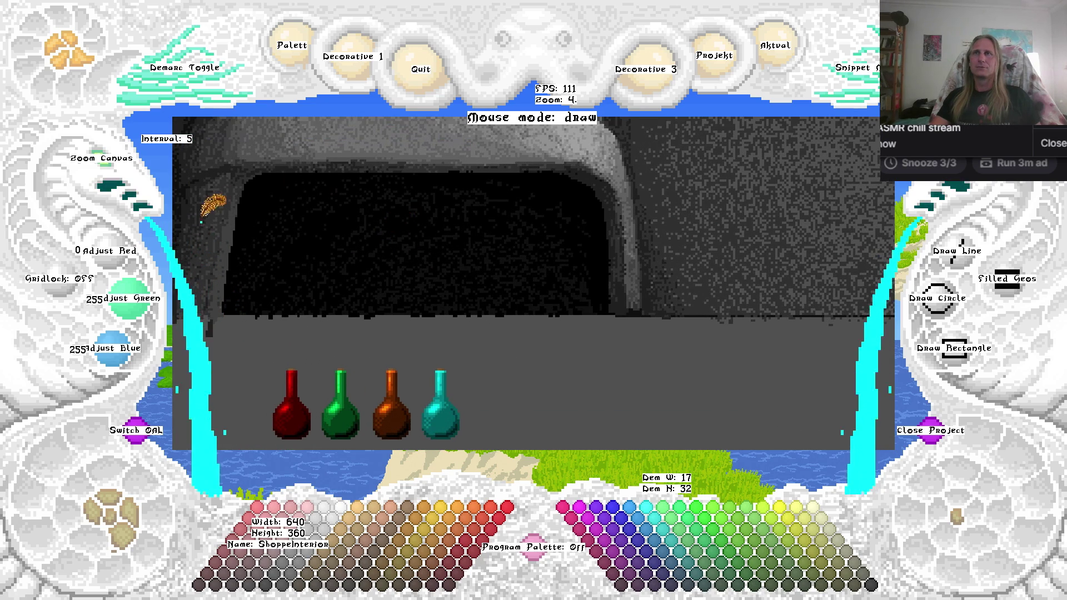
# Zoom in close, to level 10, on the four potion bottles.
pyautogui.click(114, 180)
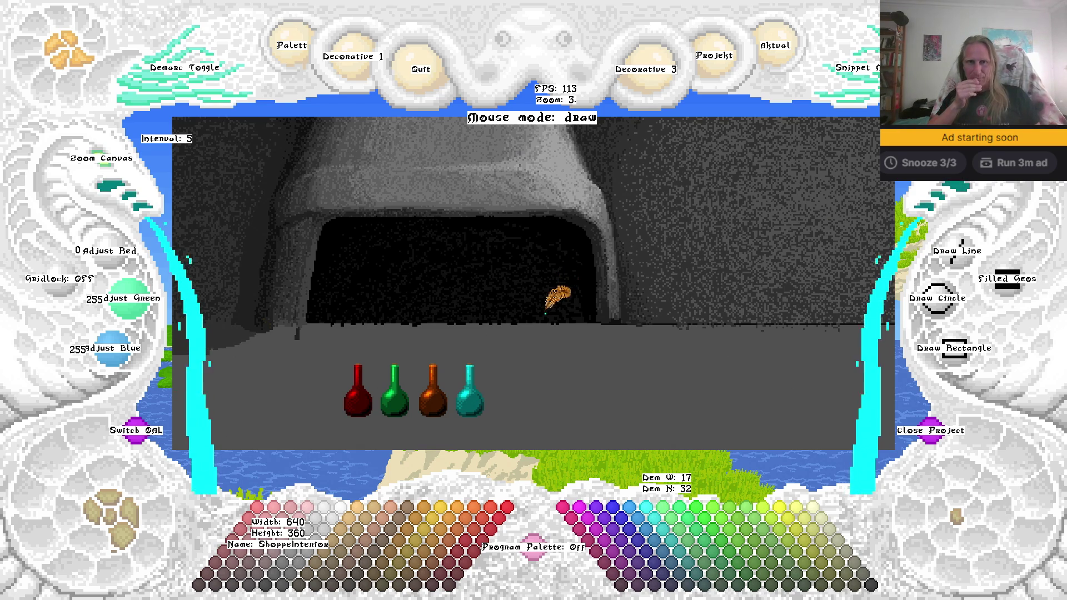
pyautogui.scroll(-3, 583, 306)
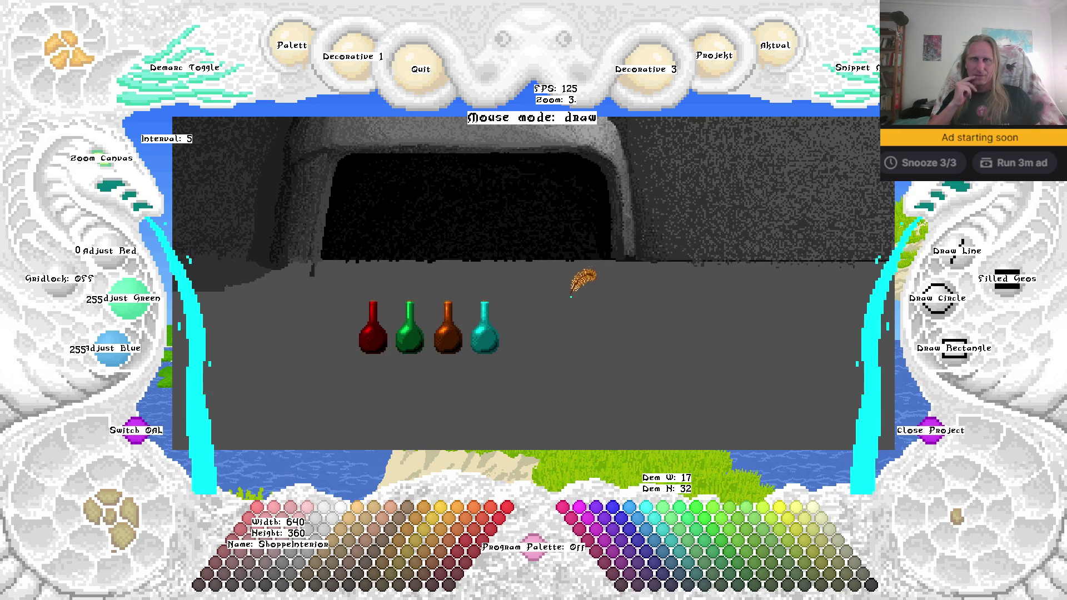
pyautogui.scroll(-2, 601, 281)
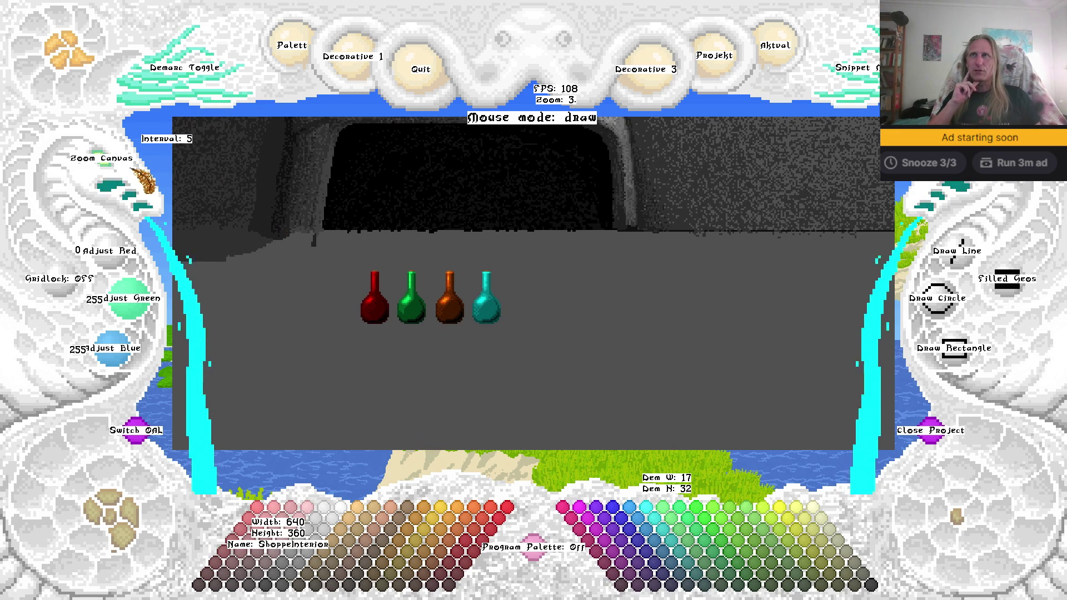
pyautogui.click(115, 179)
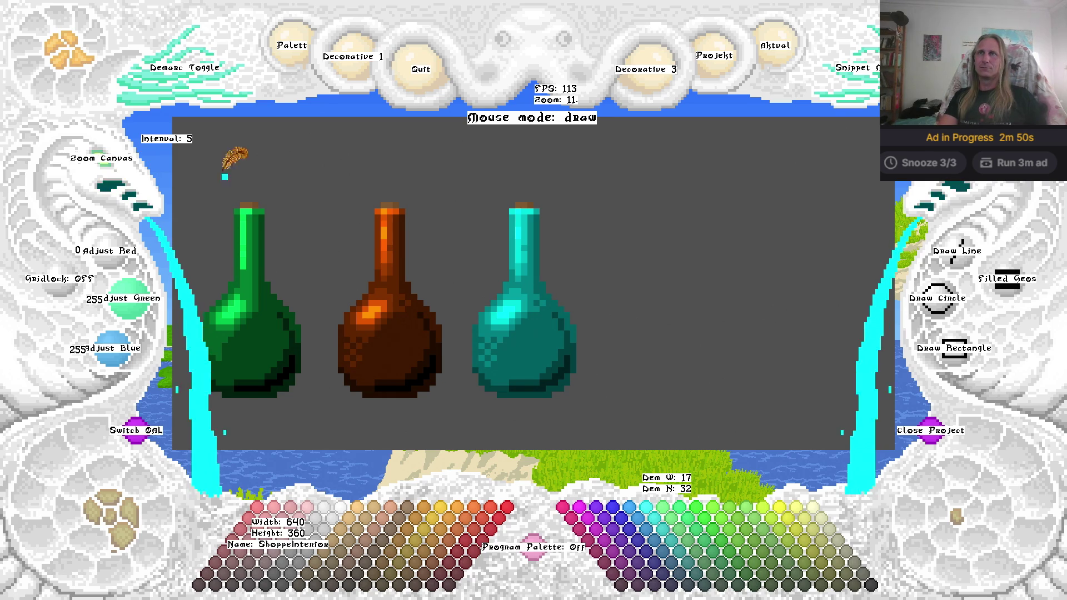
pyautogui.scroll(-2, 120, 172)
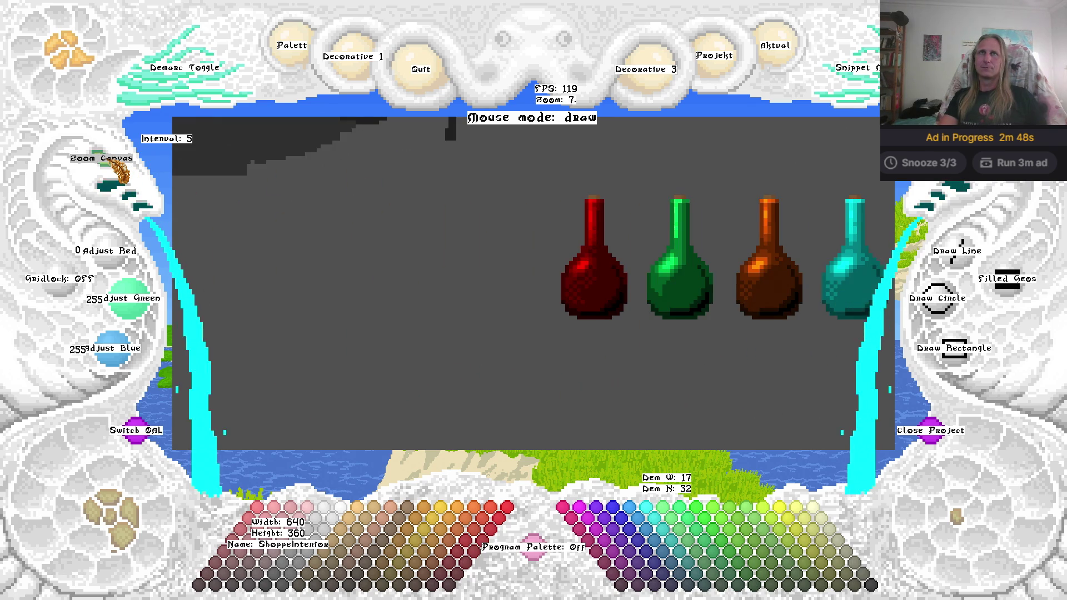
# Mark a rectangle around the brown bottle and stamp its copy right of the teal bottle.
pyautogui.click(158, 92)
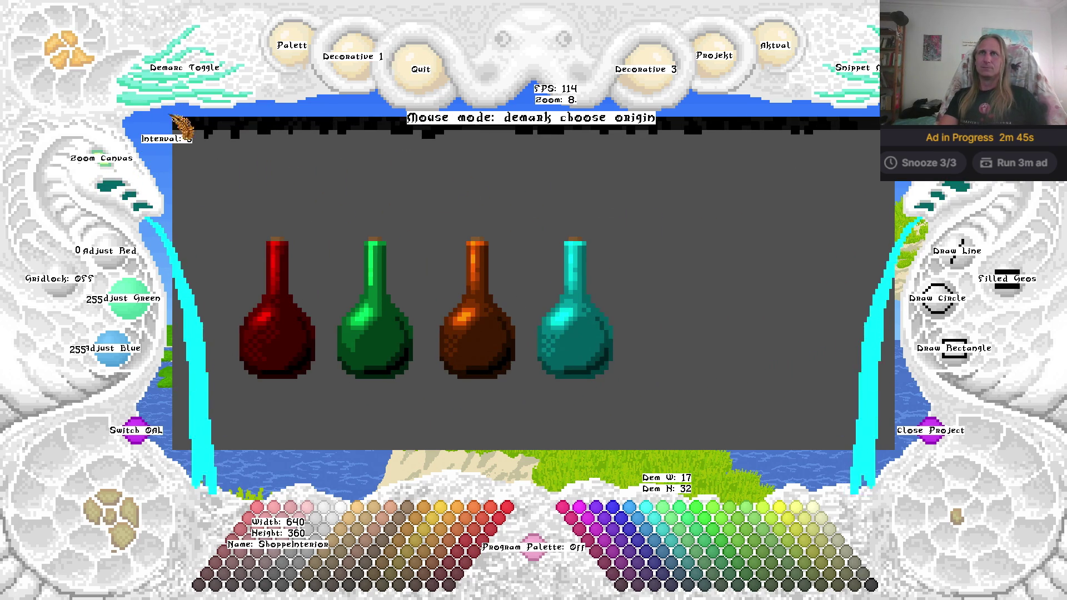
pyautogui.click(545, 240)
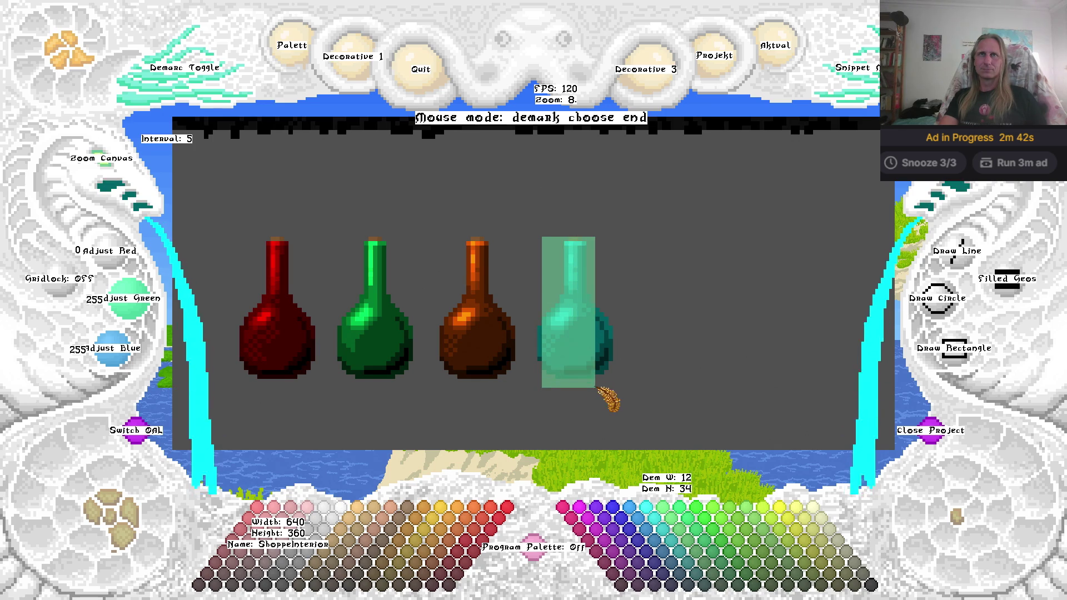
pyautogui.click(623, 379)
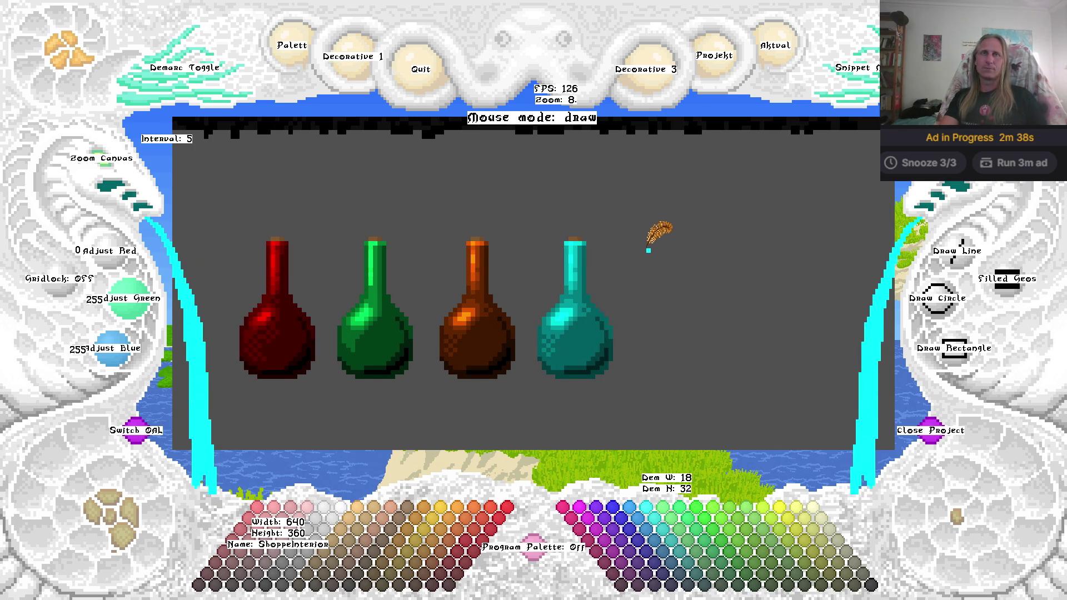
pyautogui.hotkey('ctrl', 'v')
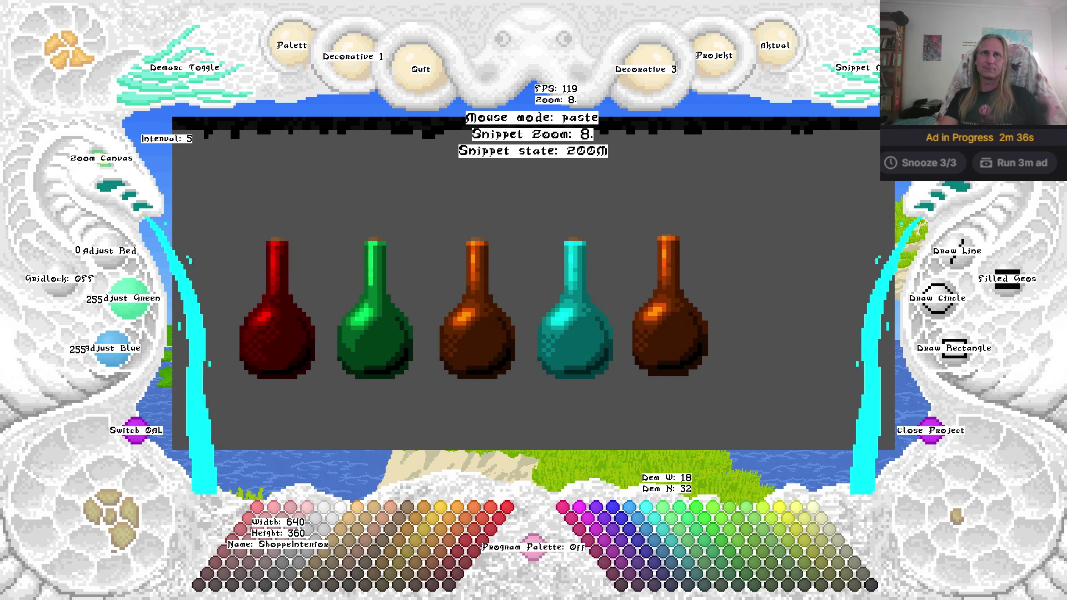
pyautogui.click(630, 225)
pyautogui.moveTo(717, 214); pyautogui.dragTo(548, 186)
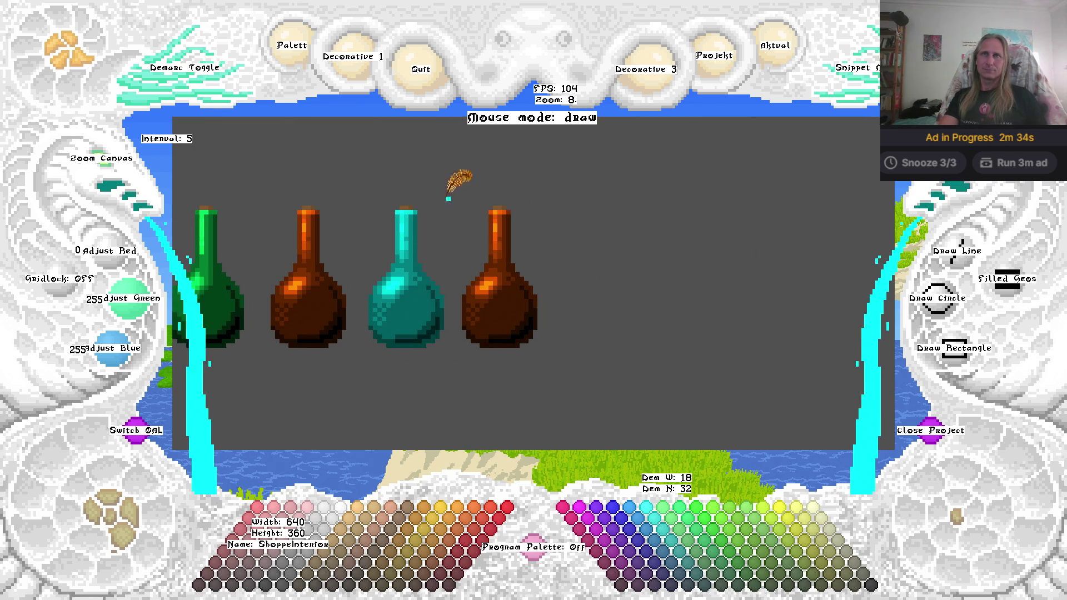
pyautogui.scroll(5, 167, 199)
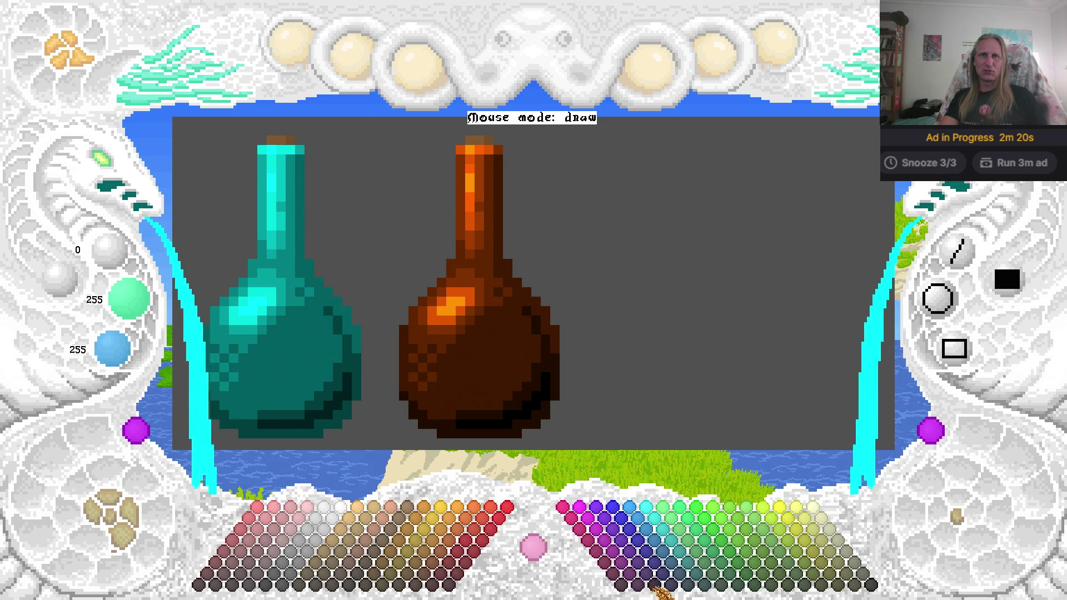
# Outline the copied bottle's right edge and base in dark purple.
pyautogui.click(654, 586)
pyautogui.moveTo(549, 378); pyautogui.dragTo(550, 387)
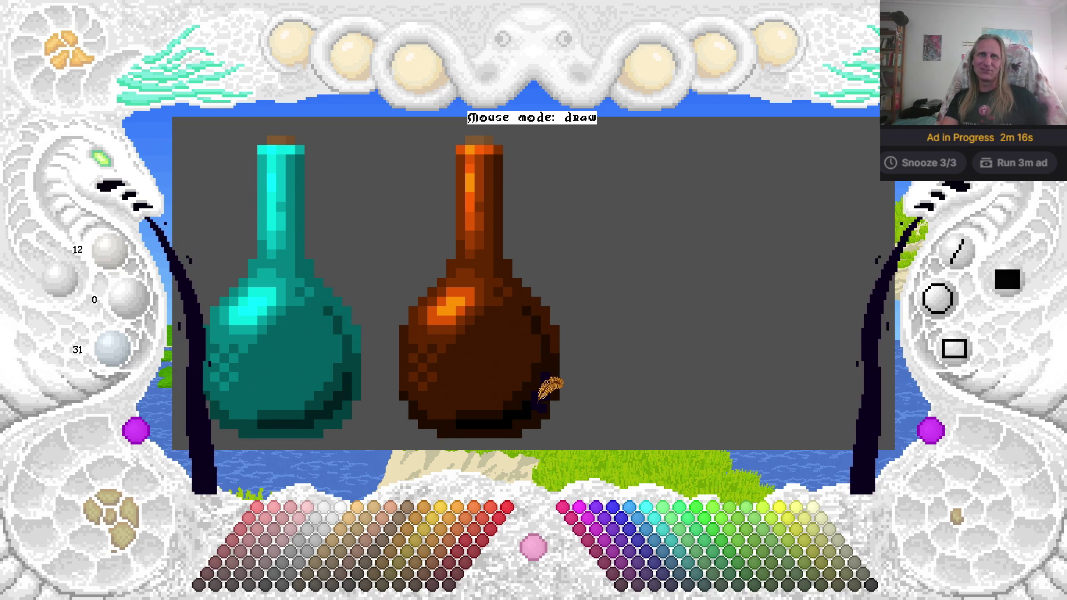
pyautogui.moveTo(509, 423)
pyautogui.mouseDown()
pyautogui.moveTo(467, 423)
pyautogui.moveTo(485, 423)
pyautogui.mouseUp()
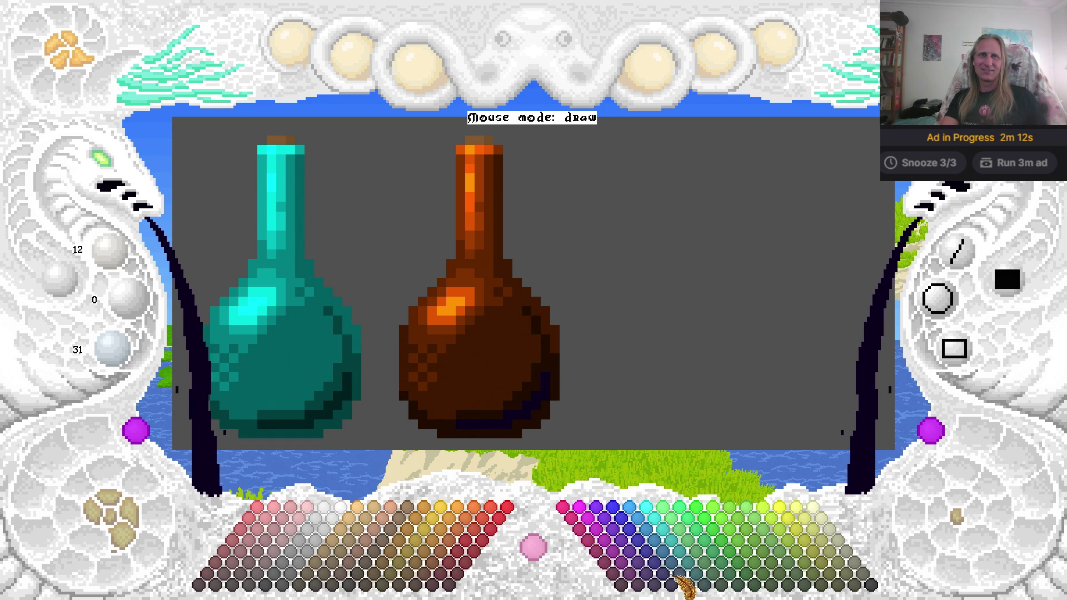
pyautogui.click(656, 581)
pyautogui.click(548, 361)
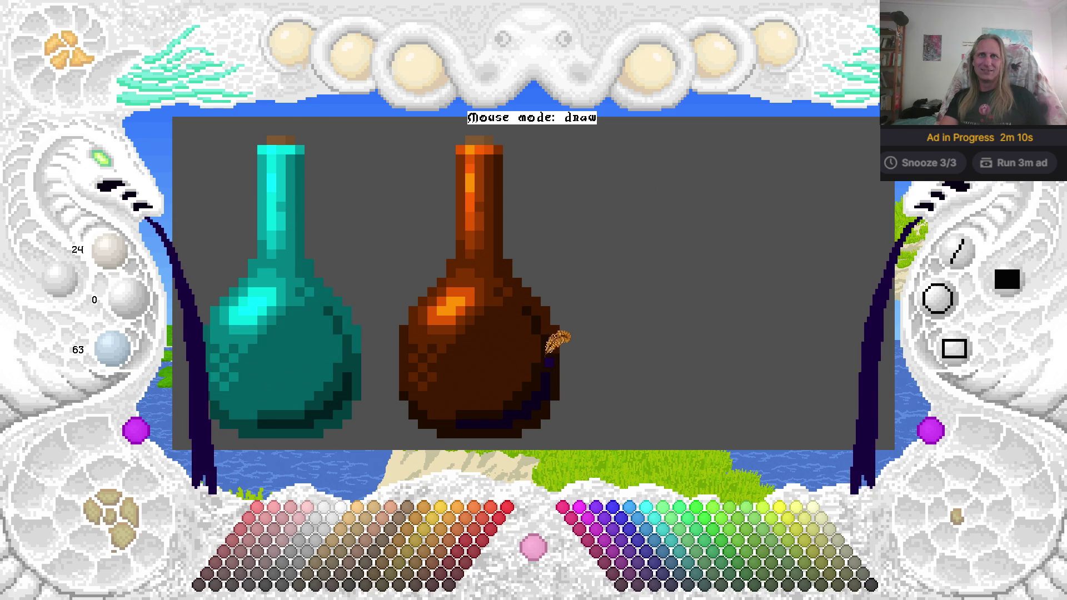
pyautogui.moveTo(551, 356)
pyautogui.mouseDown()
pyautogui.moveTo(537, 320)
pyautogui.moveTo(554, 388)
pyautogui.mouseUp()
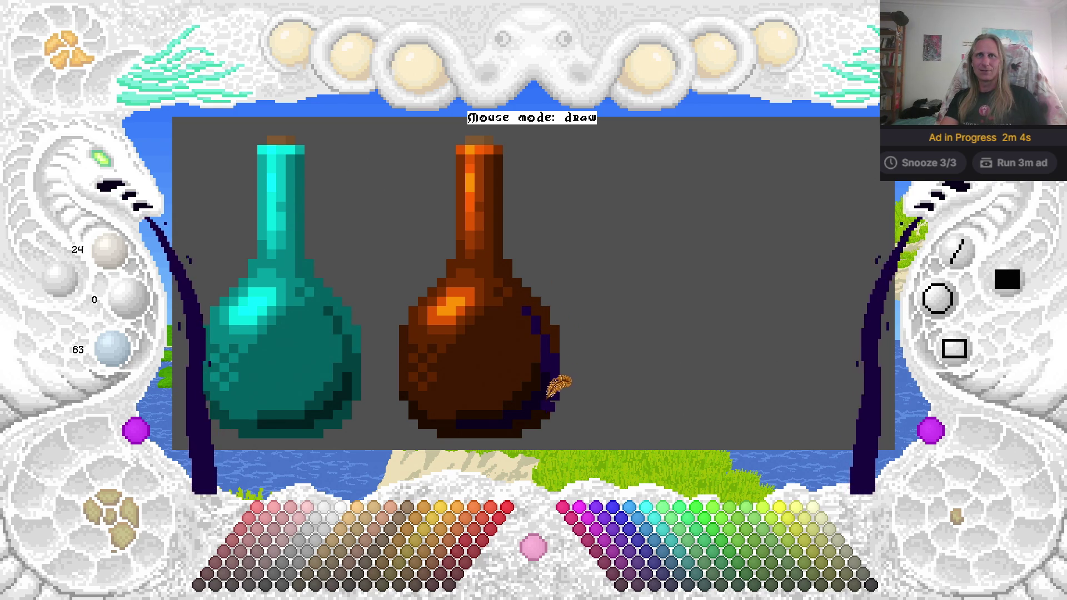
pyautogui.moveTo(539, 407)
pyautogui.mouseDown()
pyautogui.moveTo(460, 425)
pyautogui.moveTo(553, 398)
pyautogui.mouseUp()
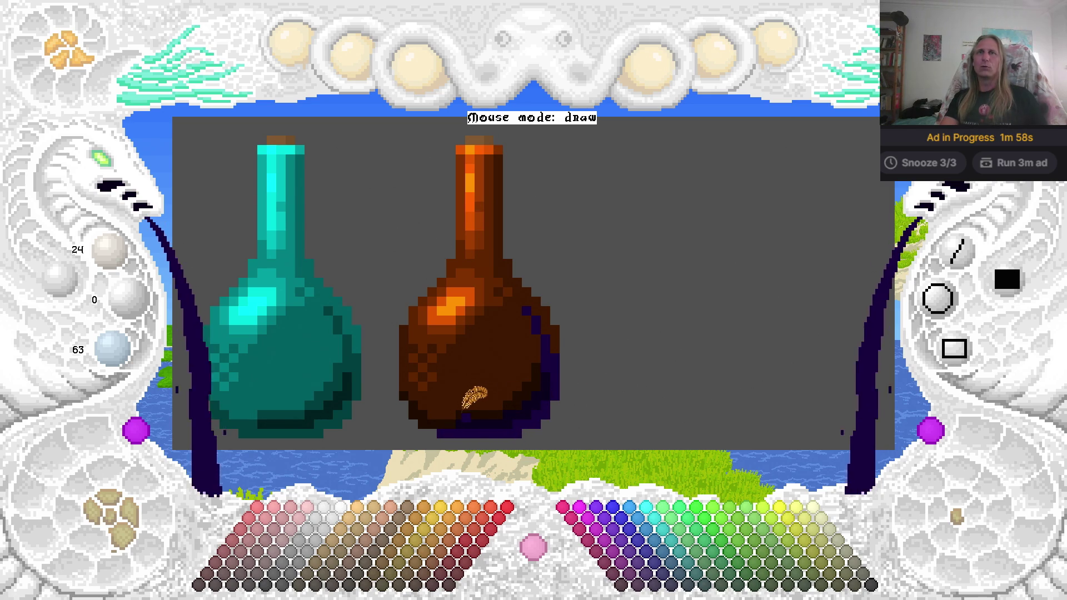
# Outline the bottom-left edge and flood-fill the brown lower body with a brighter dark purple.
pyautogui.click(423, 426)
pyautogui.moveTo(424, 420); pyautogui.dragTo(443, 420)
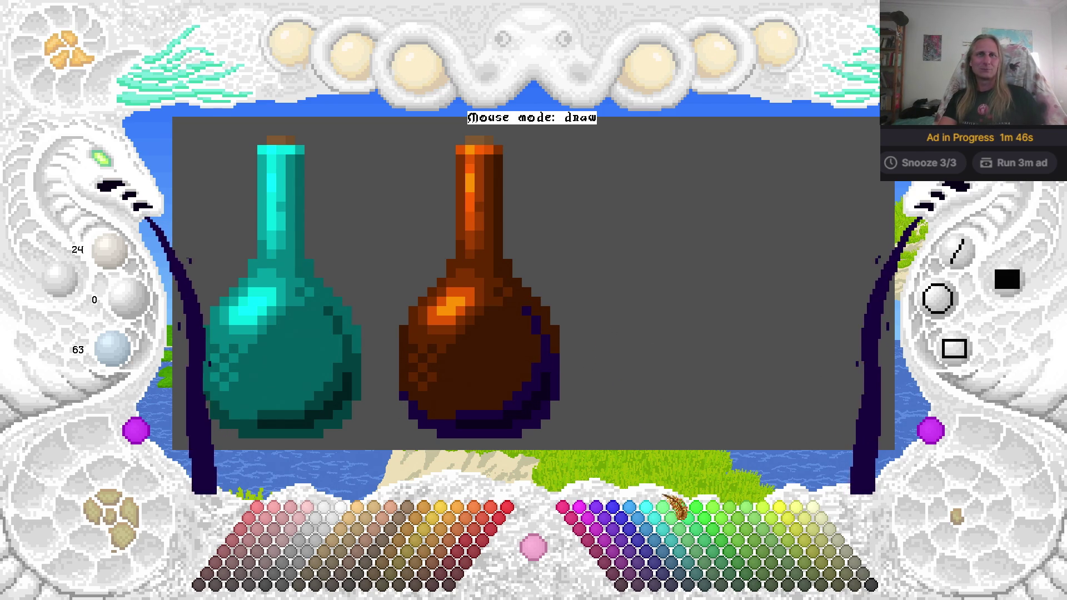
pyautogui.click(651, 585)
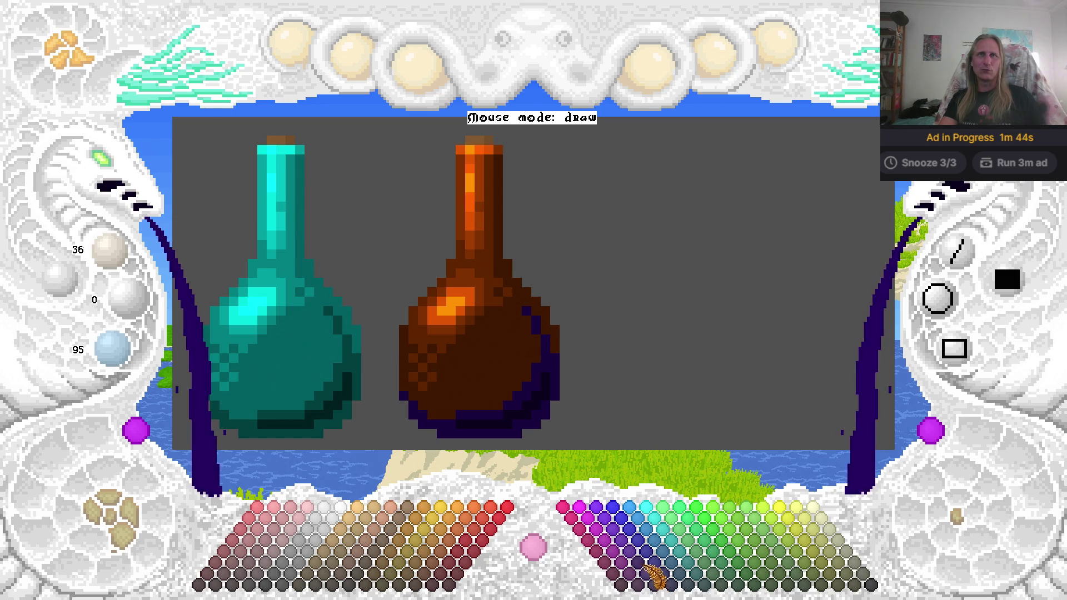
pyautogui.click(499, 356)
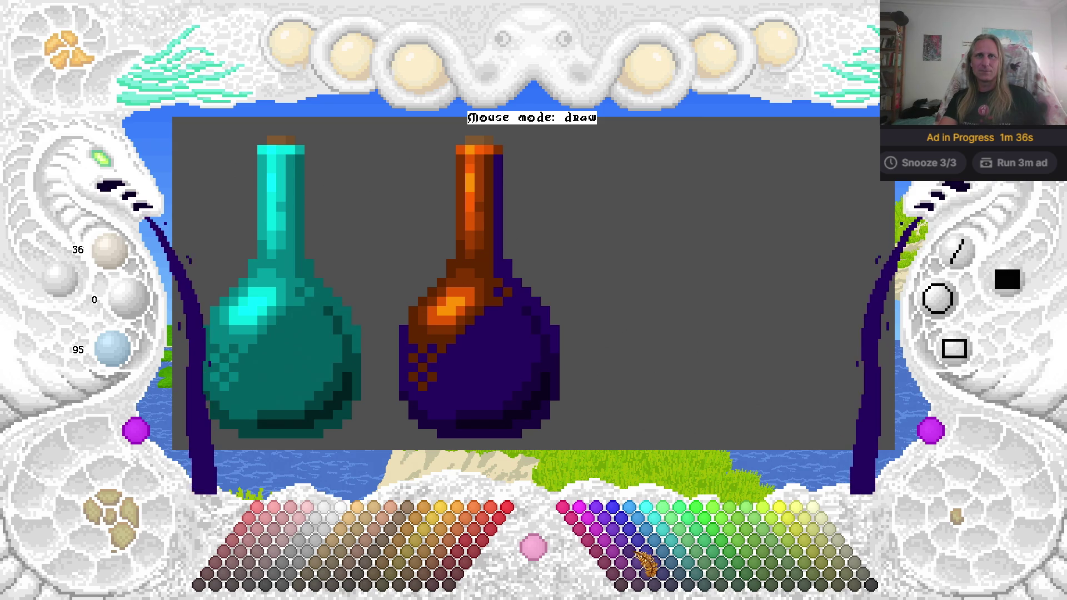
# Flood-fill the neck column and shoulder purple and paint violet over the orange shoulder patch.
pyautogui.press('Left')
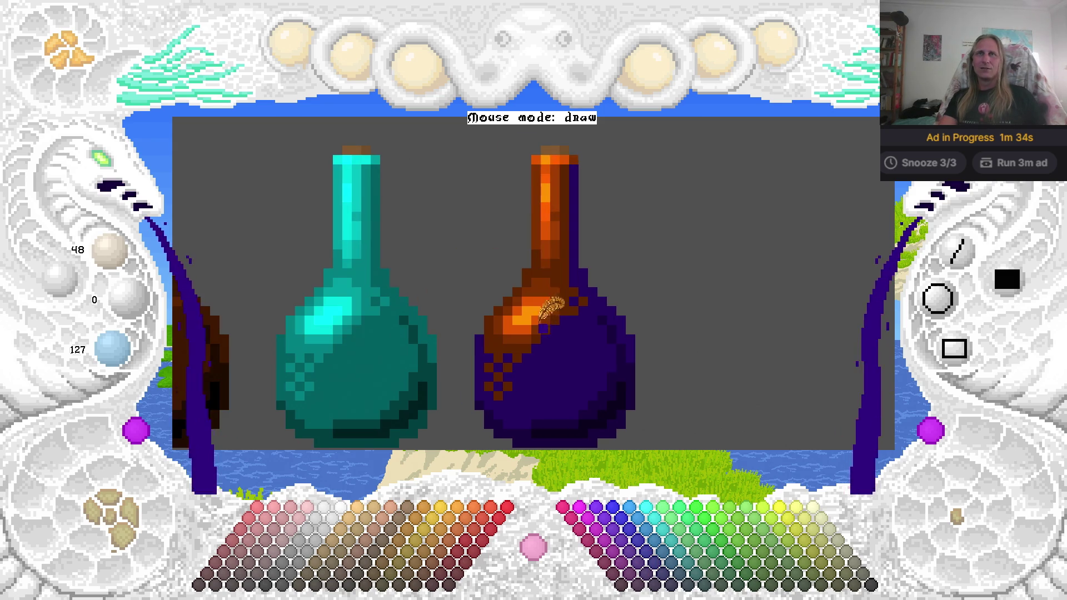
pyautogui.click(560, 260)
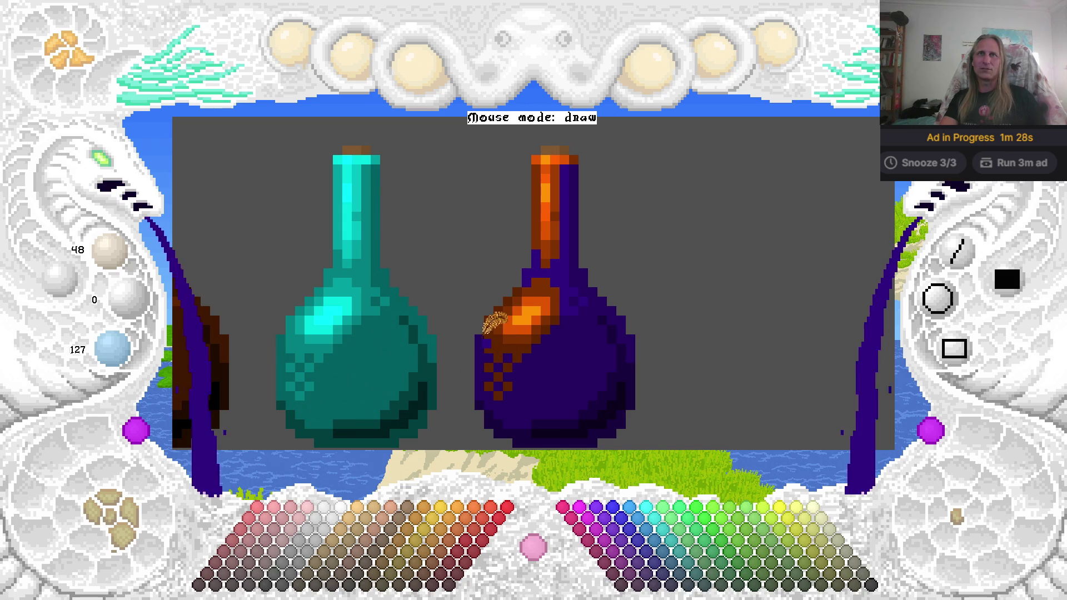
pyautogui.moveTo(486, 333); pyautogui.dragTo(505, 351)
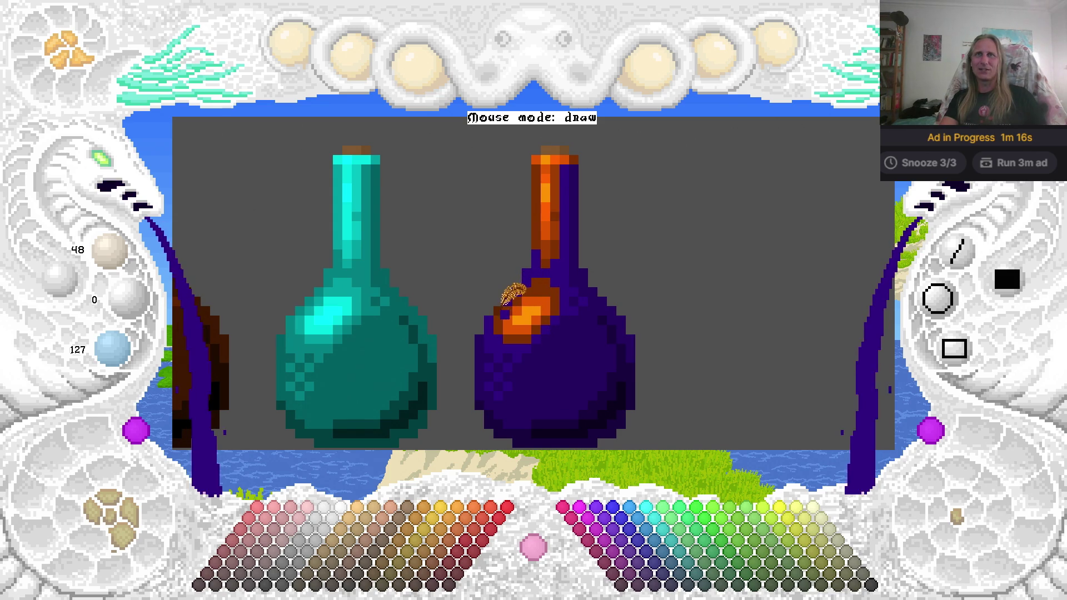
pyautogui.click(596, 528)
pyautogui.moveTo(528, 318); pyautogui.dragTo(519, 314)
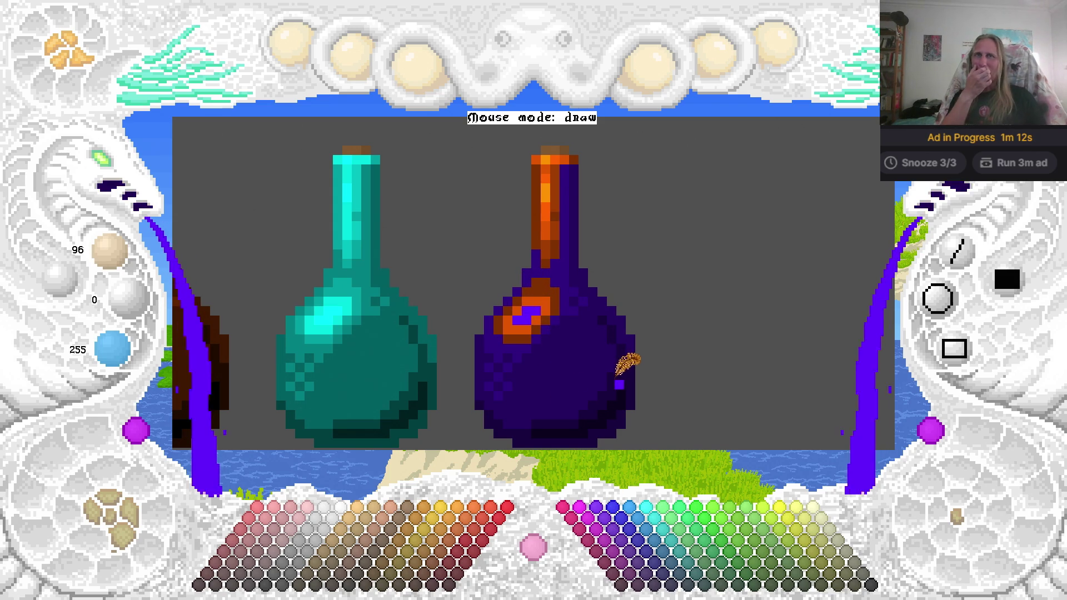
# Add violet pixels on the neck and cover the patch's left side and neck stripe in dark indigo.
pyautogui.click(545, 191)
pyautogui.click(545, 160)
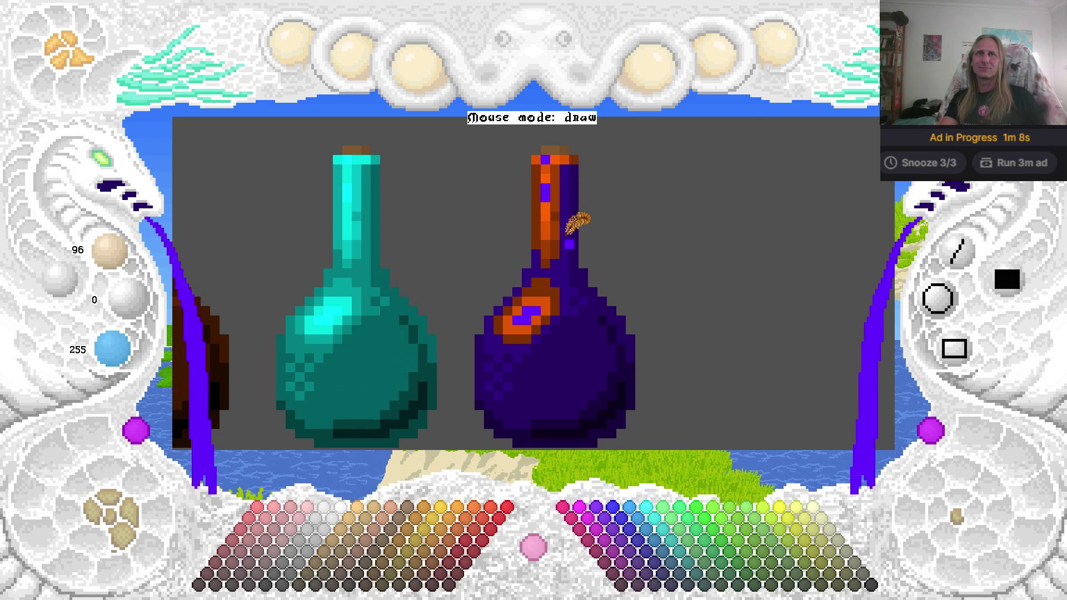
pyautogui.click(636, 561)
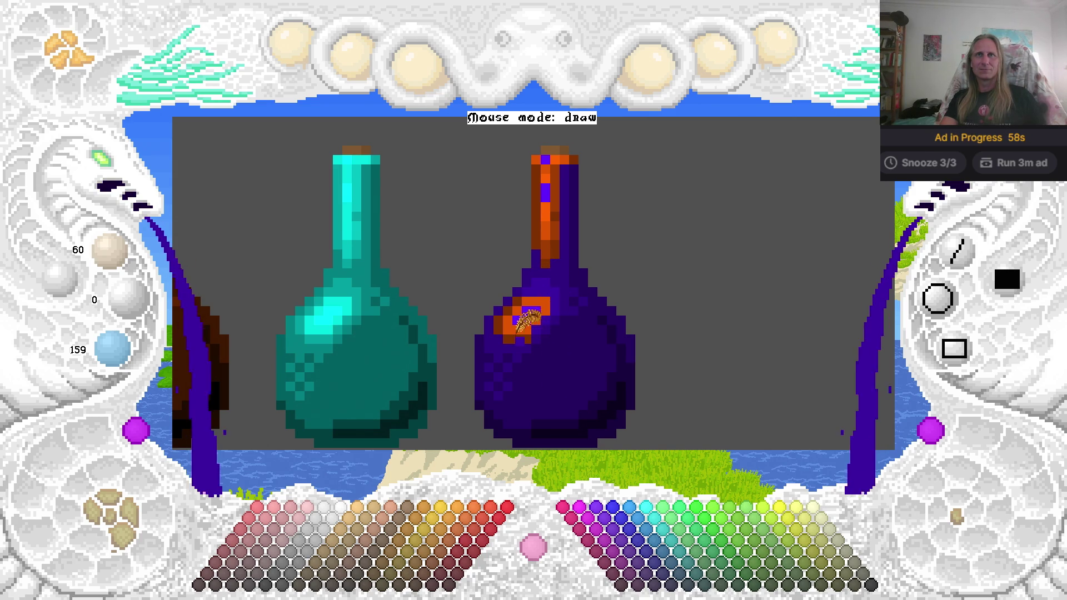
pyautogui.click(498, 321)
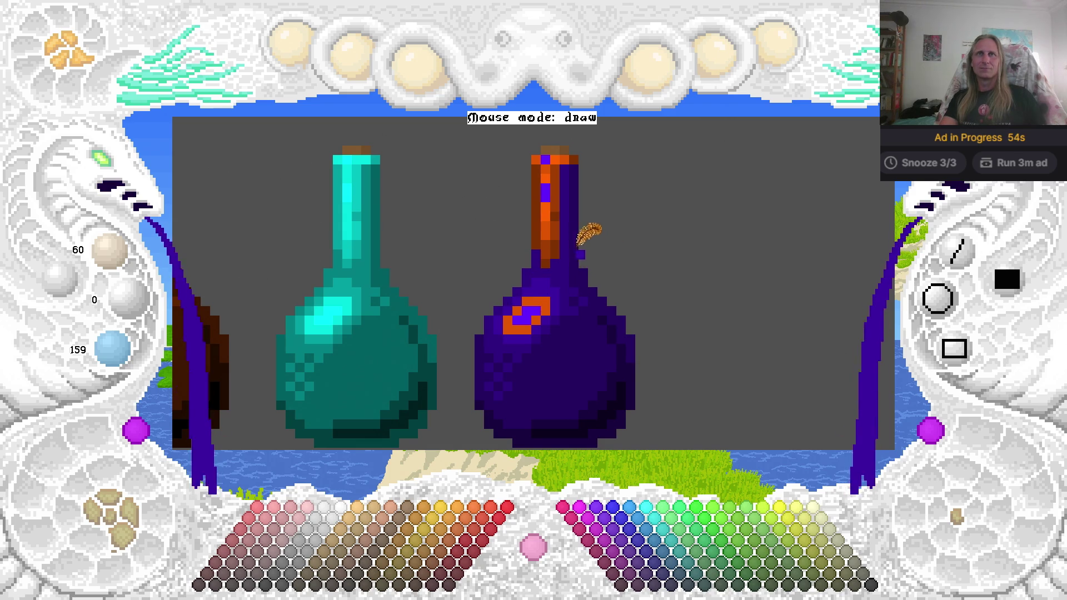
pyautogui.moveTo(549, 257)
pyautogui.mouseDown()
pyautogui.moveTo(537, 165)
pyautogui.moveTo(536, 228)
pyautogui.mouseUp()
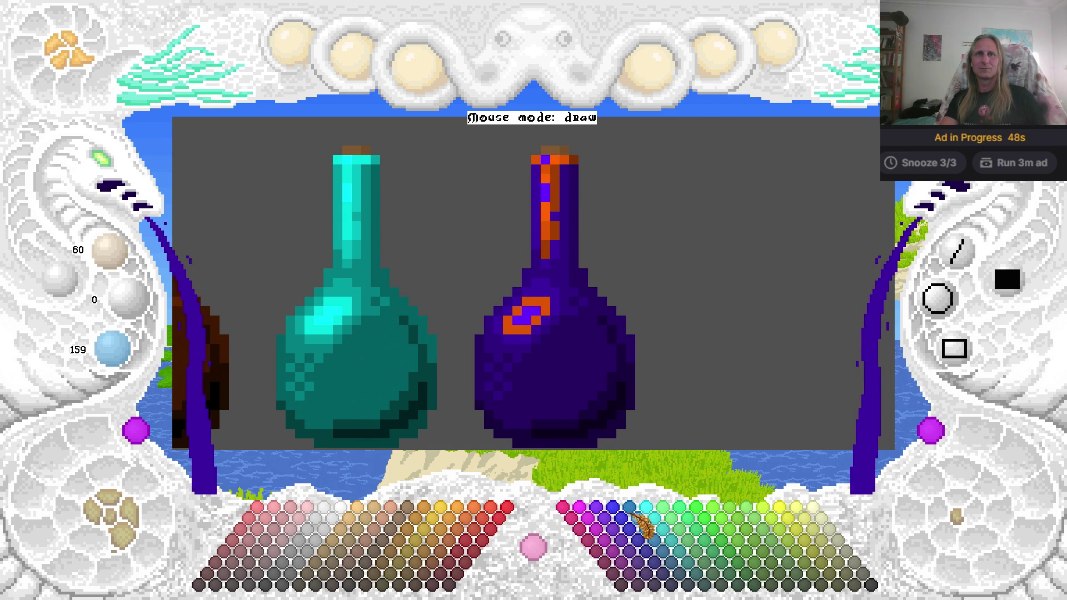
# Repaint the neck's right orange column and top edge in medium purple.
pyautogui.click(613, 529)
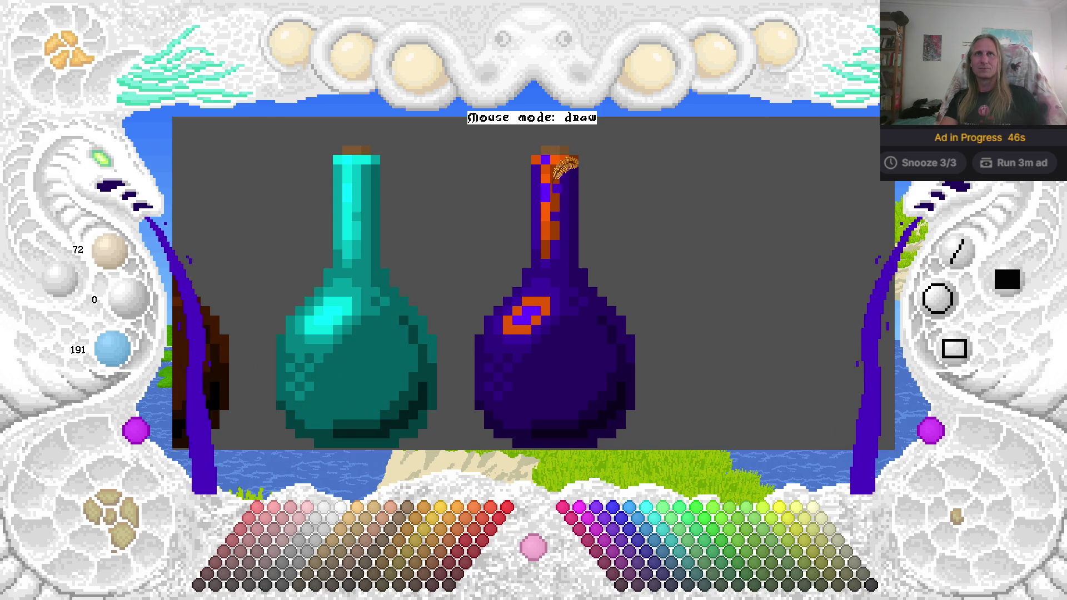
pyautogui.moveTo(555, 166); pyautogui.dragTo(554, 221)
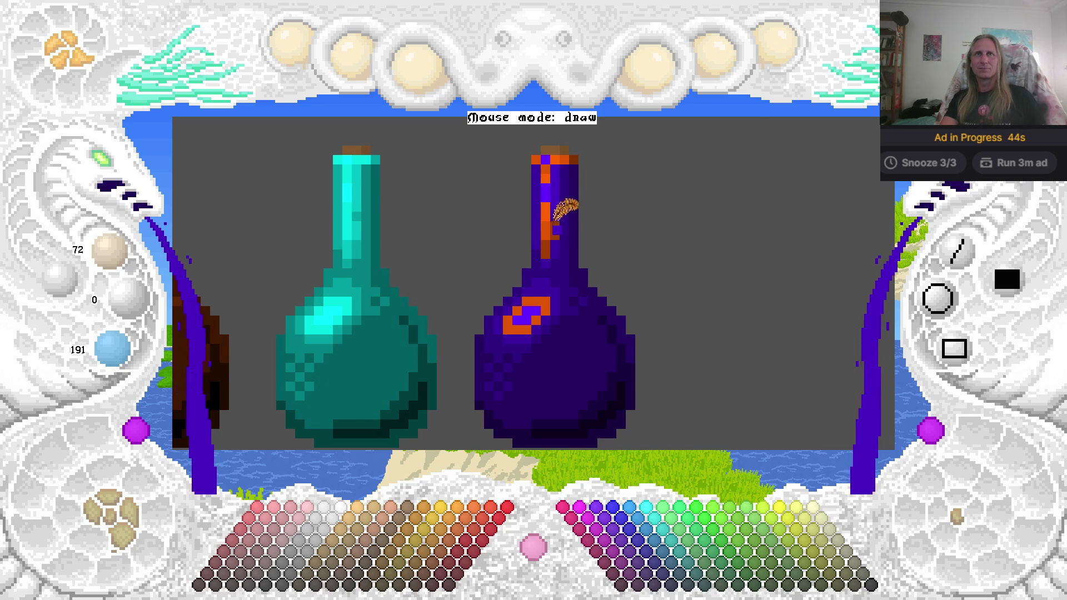
pyautogui.click(577, 169)
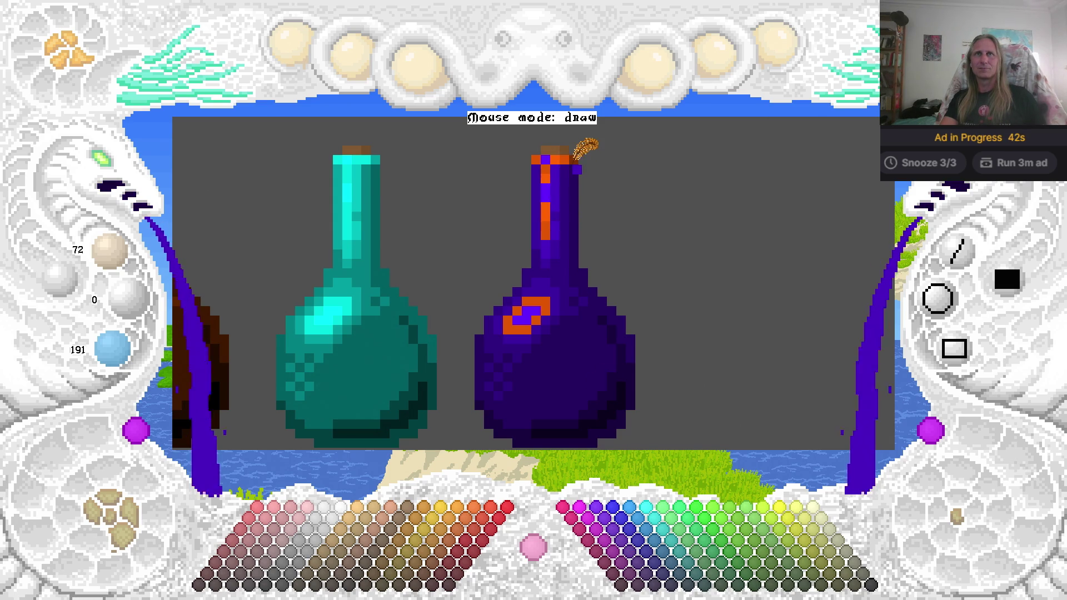
pyautogui.rightClick(572, 165)
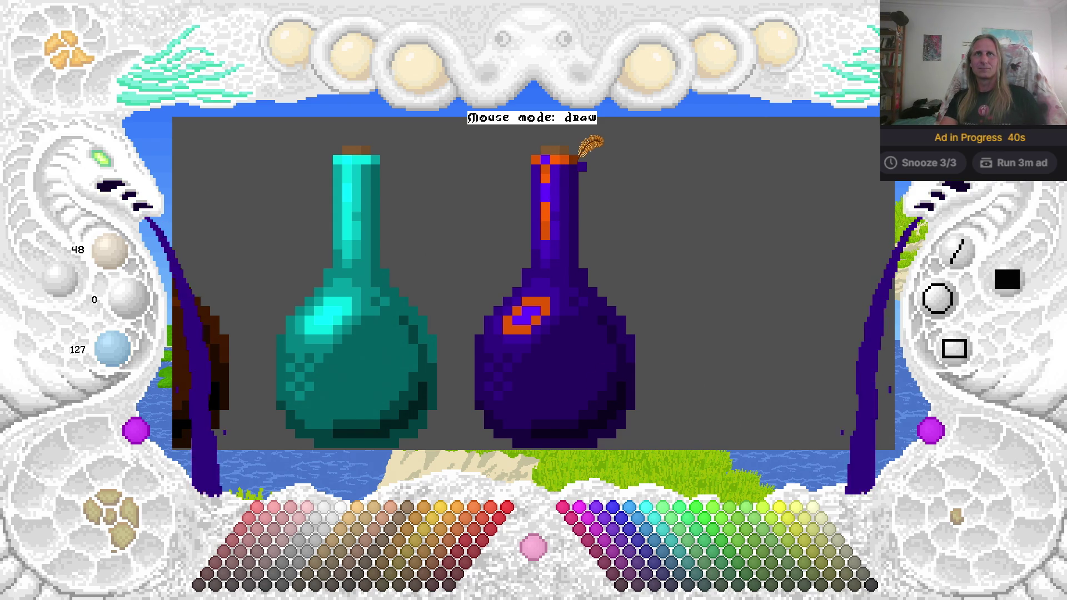
pyautogui.rightClick(574, 162)
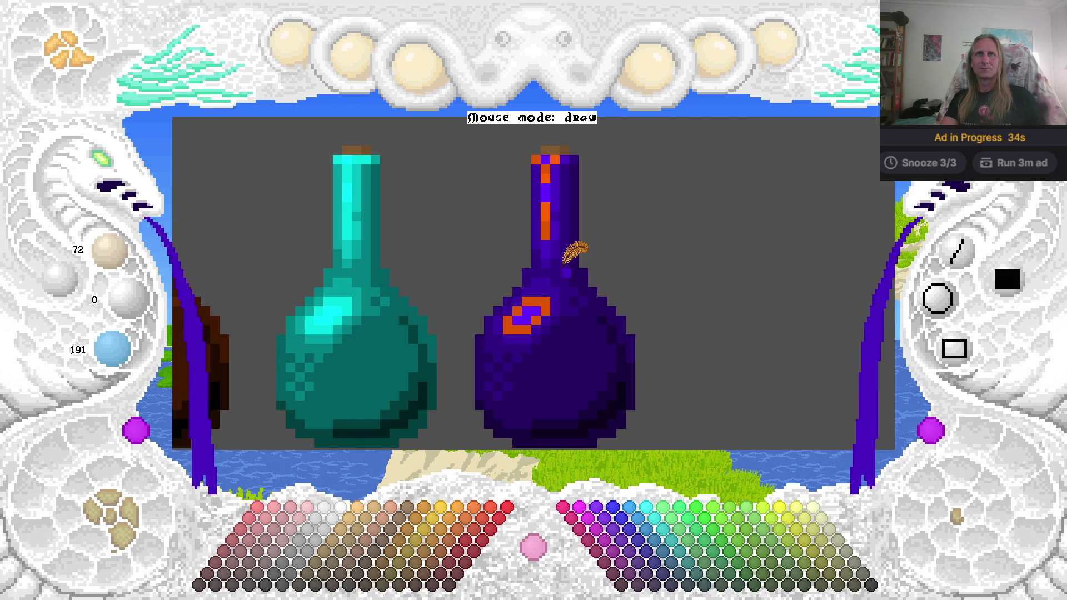
# Cover the last orange pixels on the body patch and neck with lighter violet-purple.
pyautogui.click(620, 530)
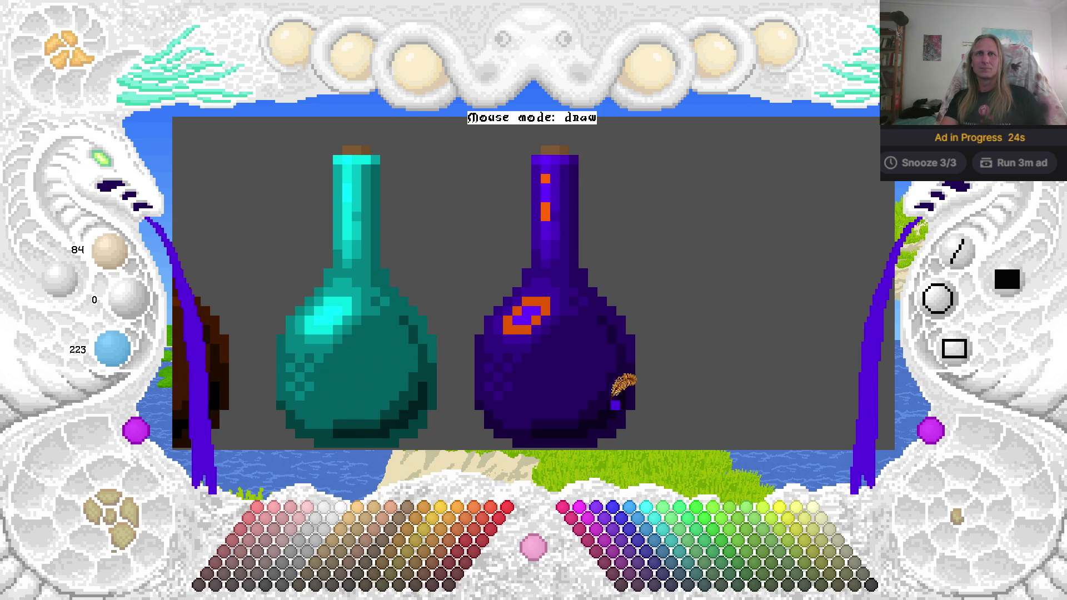
pyautogui.moveTo(528, 291)
pyautogui.mouseDown()
pyautogui.moveTo(541, 292)
pyautogui.moveTo(519, 322)
pyautogui.mouseUp()
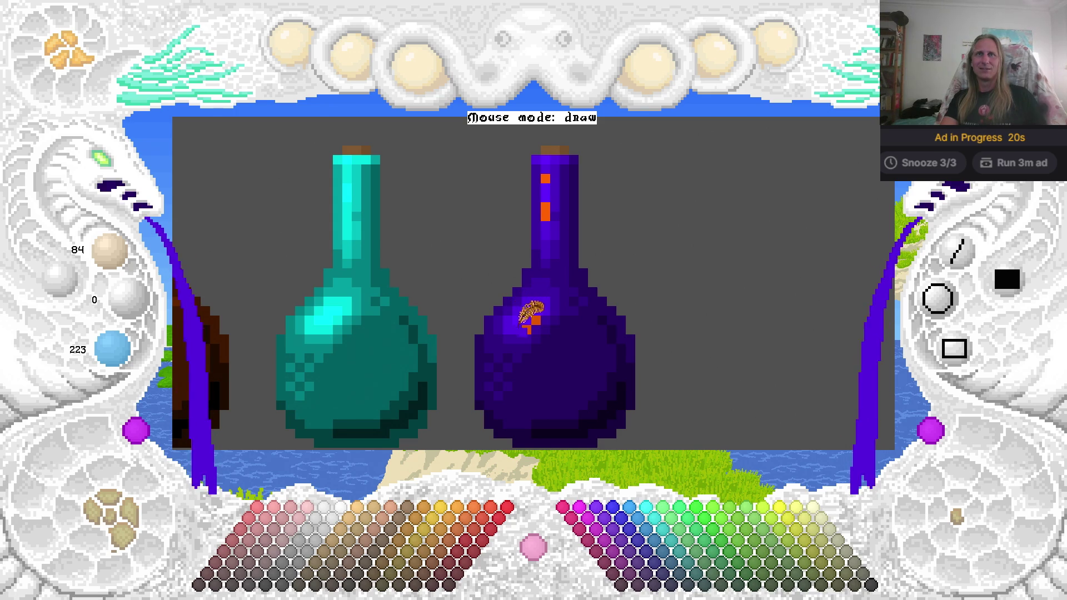
pyautogui.click(534, 320)
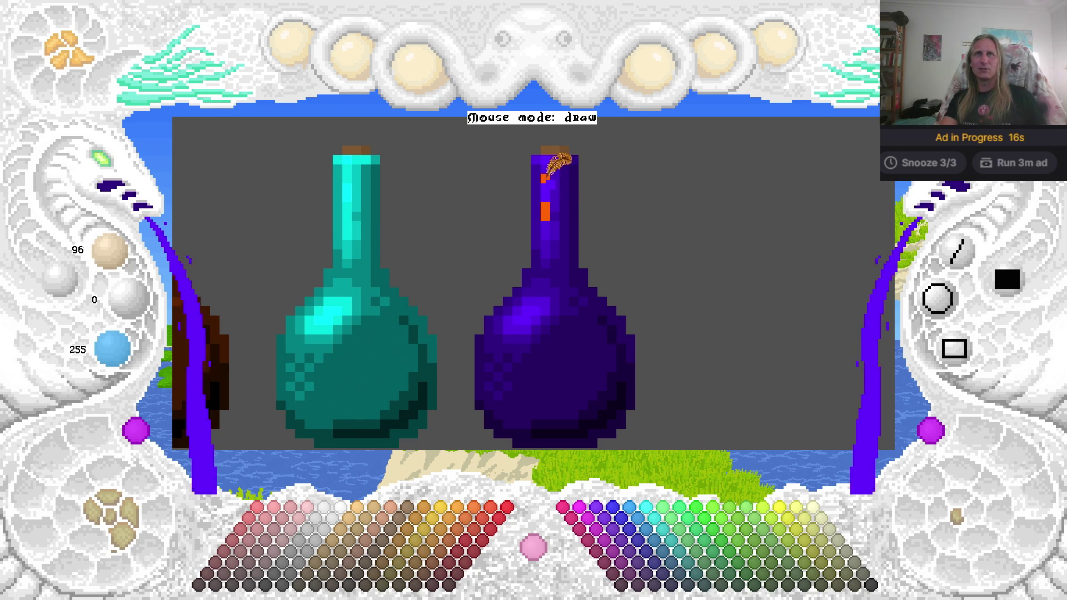
pyautogui.moveTo(545, 179); pyautogui.dragTo(544, 212)
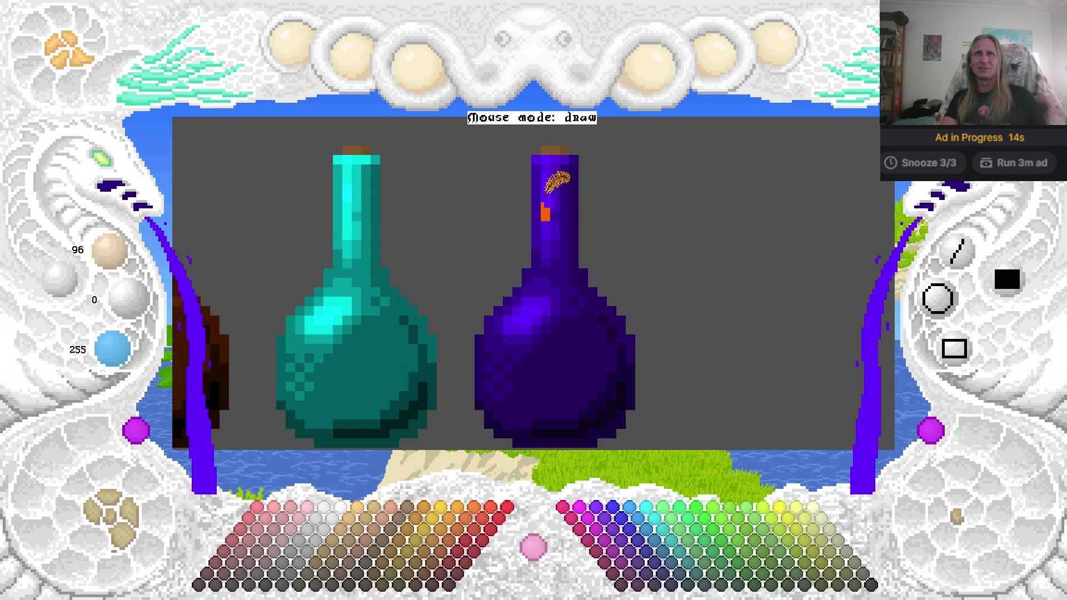
pyautogui.scroll(-3, 556, 211)
pyautogui.hscroll(-3, 556, 211)
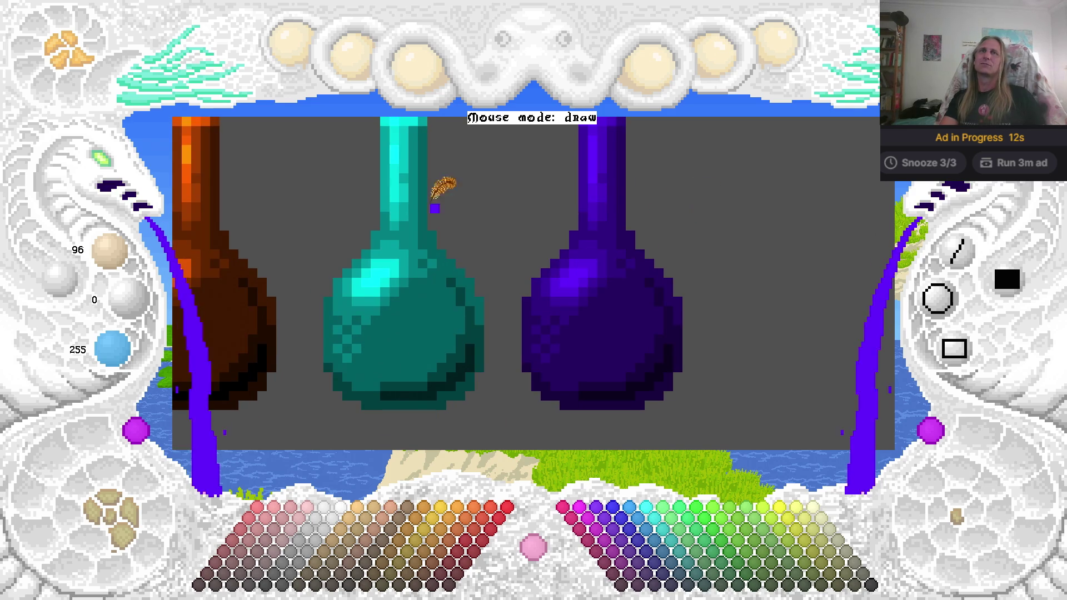
pyautogui.scroll(-3, 116, 177)
pyautogui.scroll(1, 329, 312)
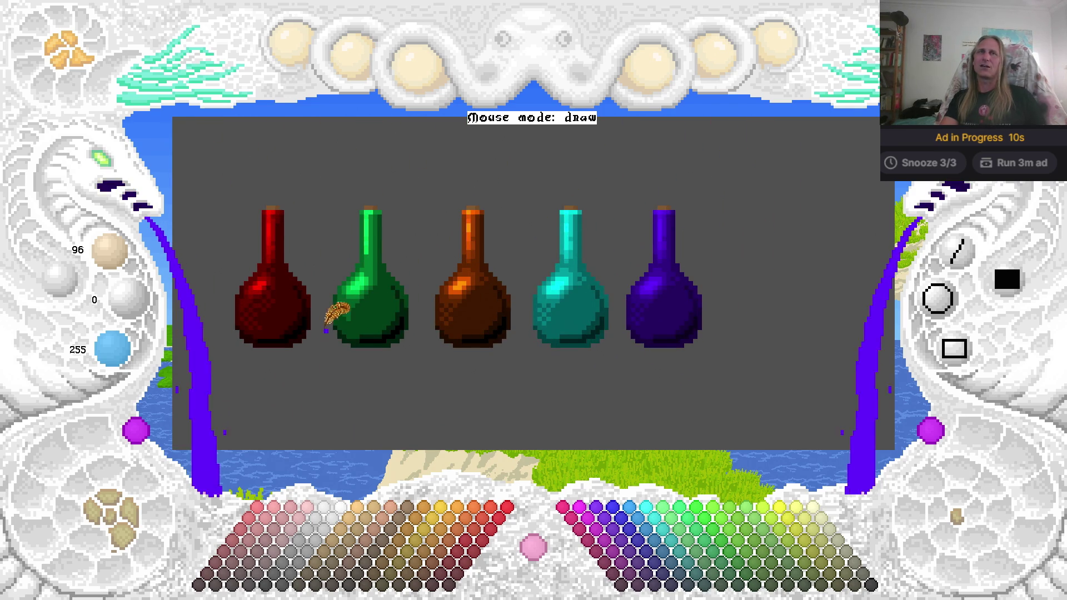
pyautogui.hscroll(2, 389, 289)
pyautogui.scroll(3, 108, 176)
pyautogui.scroll(2, 107, 176)
pyautogui.hscroll(-2, 521, 235)
pyautogui.scroll(-2, 556, 261)
pyautogui.hscroll(-2, 555, 261)
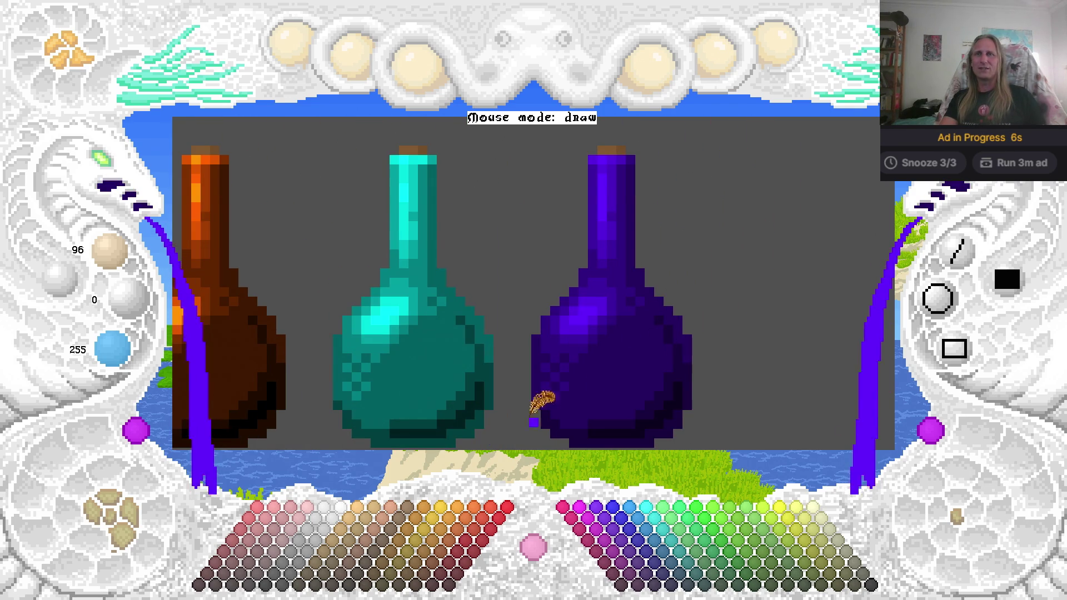
# Add white glints to the purple bottle's body and a white highlight bar down its neck.
pyautogui.click(342, 510)
pyautogui.click(583, 311)
pyautogui.click(575, 320)
pyautogui.click(602, 168)
pyautogui.moveTo(602, 191); pyautogui.dragTo(602, 199)
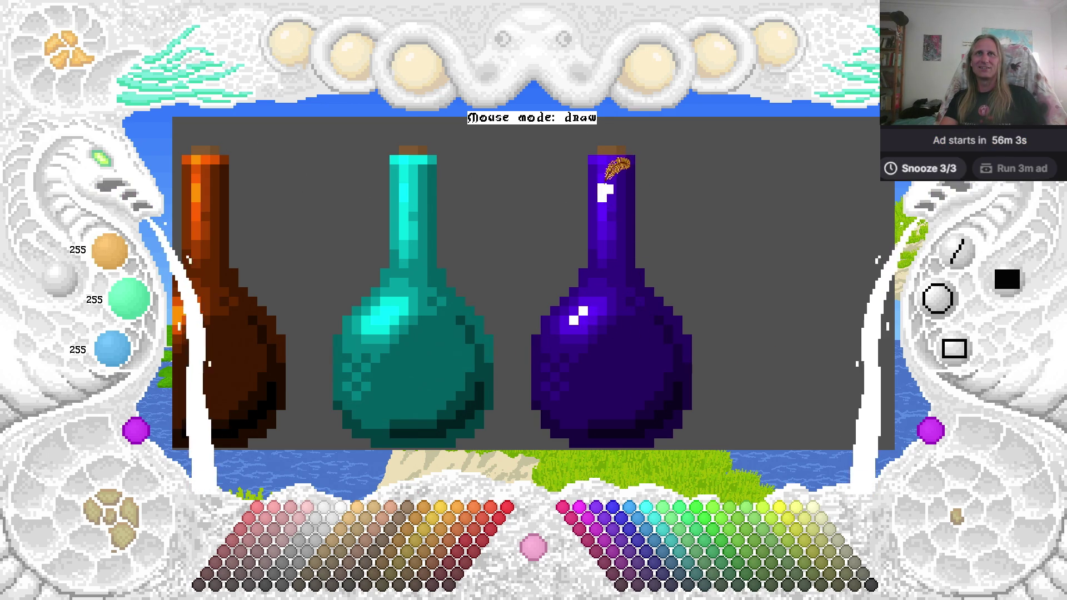
pyautogui.click(601, 160)
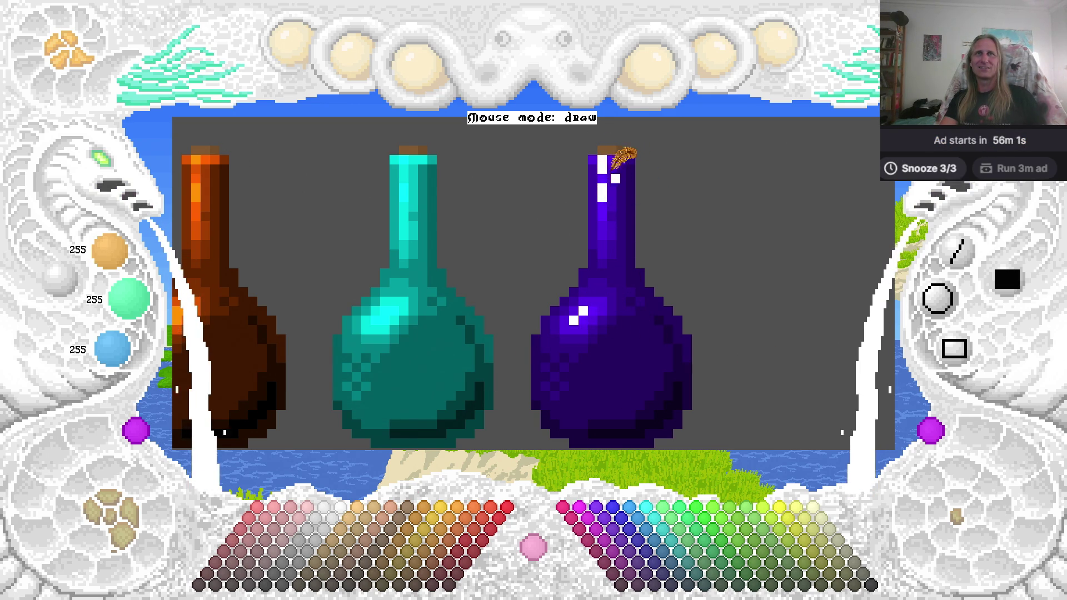
pyautogui.rightClick(618, 166)
pyautogui.moveTo(620, 178); pyautogui.dragTo(602, 169)
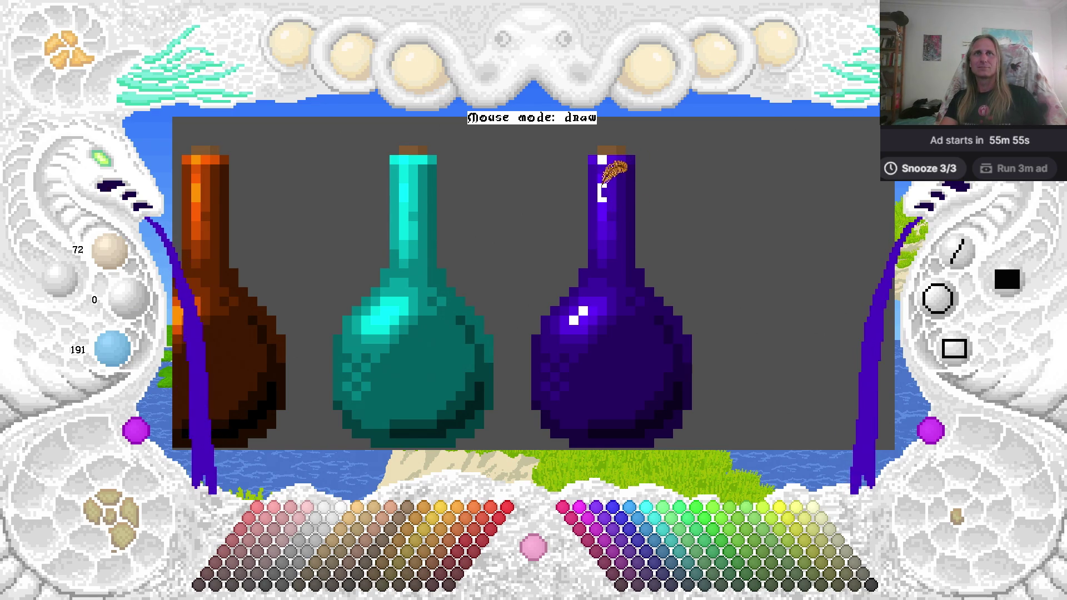
pyautogui.rightClick(602, 189)
pyautogui.moveTo(602, 186); pyautogui.dragTo(602, 211)
pyautogui.rightClick(608, 220)
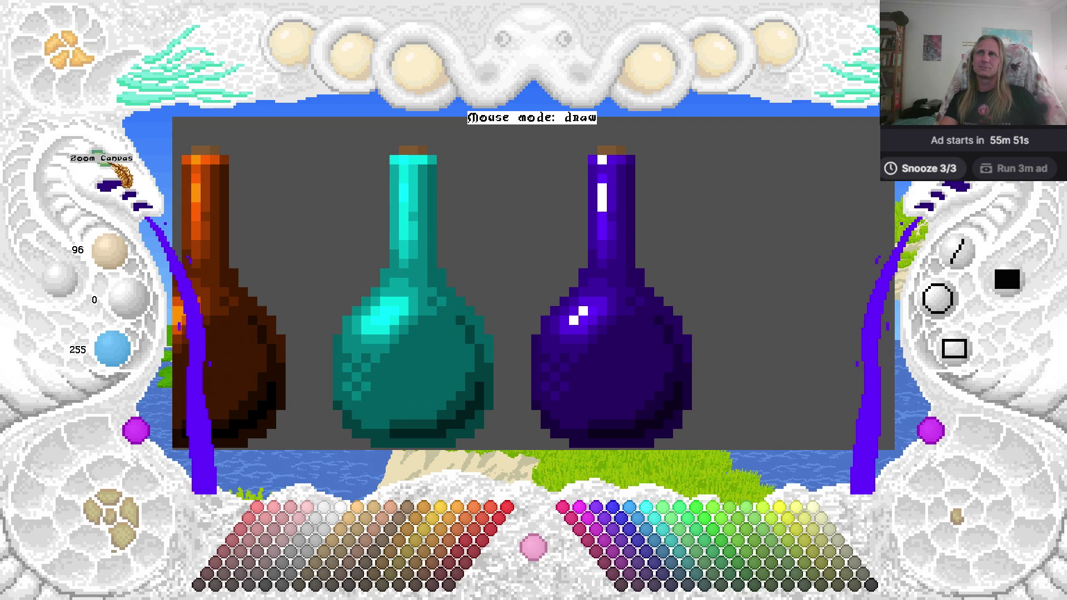
# Save the drawing, then zoom out and centre all five bottles in the view.
pyautogui.hotkey('ctrl', 's')
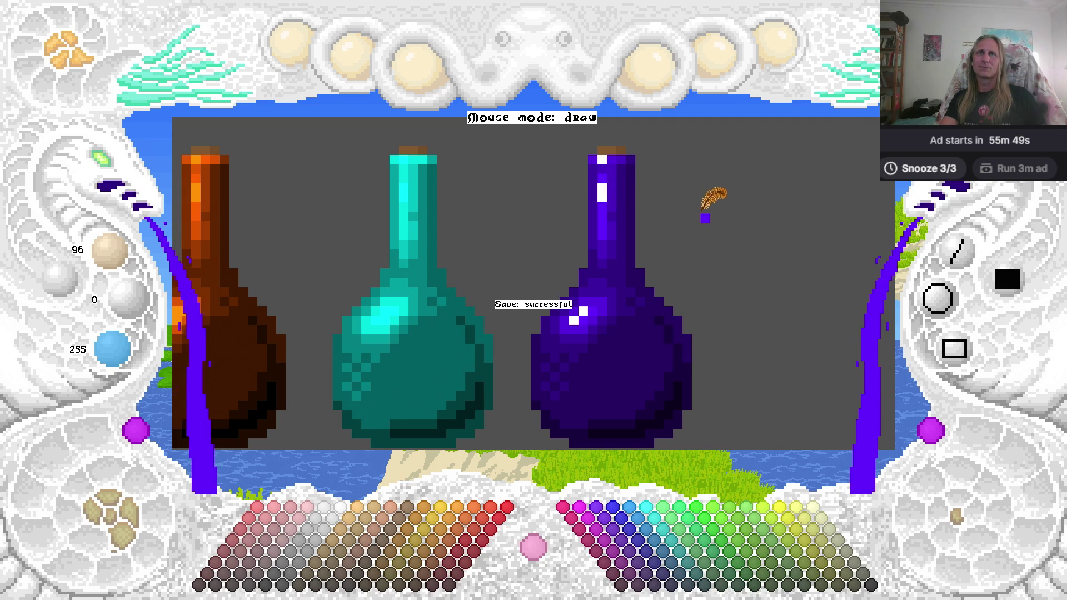
pyautogui.click(101, 159)
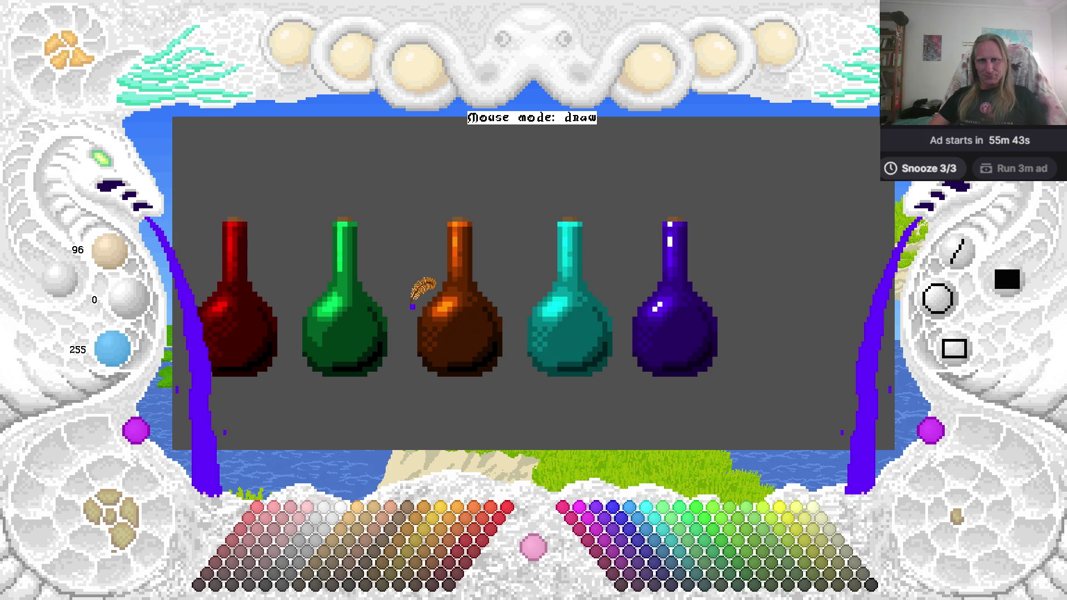
pyautogui.moveTo(450, 328); pyautogui.dragTo(575, 300)
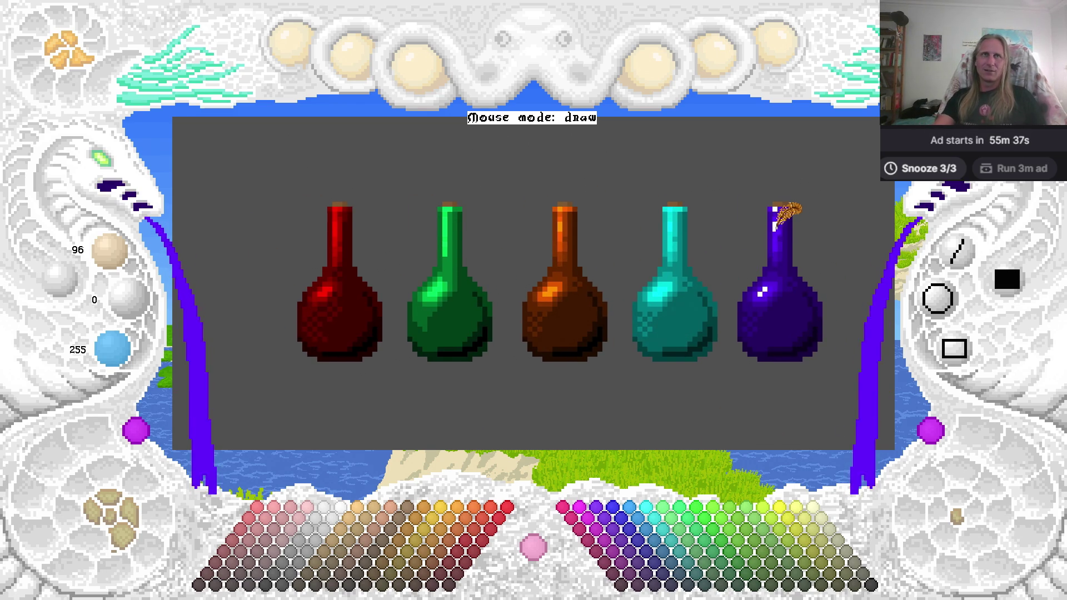
pyautogui.rightClick(775, 226)
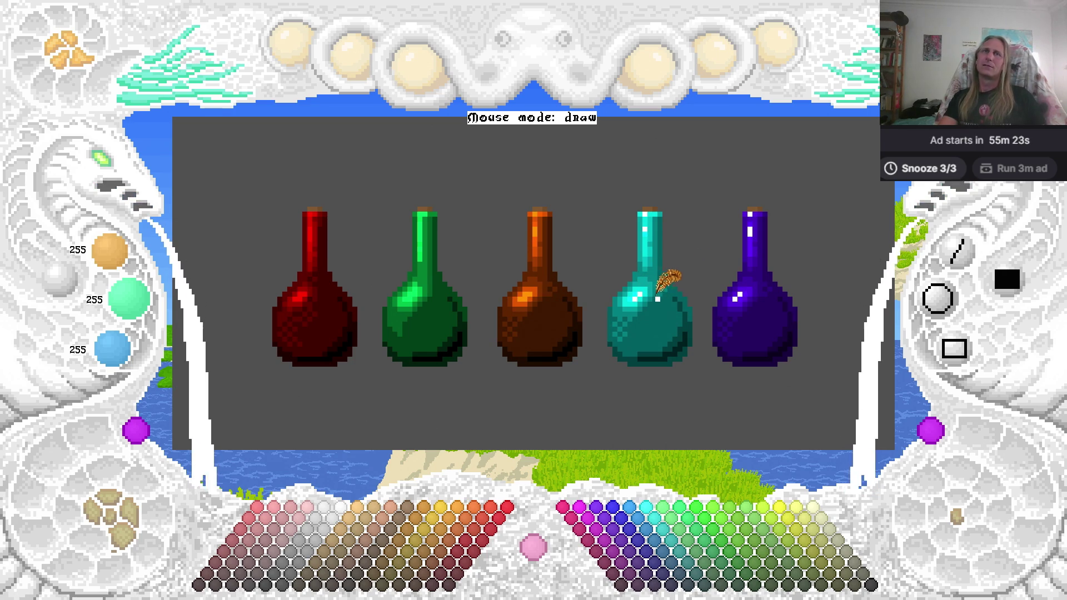
# Zoom in and paint cyan and white glint pixels on the teal bottle, then pan to the green bottle.
pyautogui.click(115, 180)
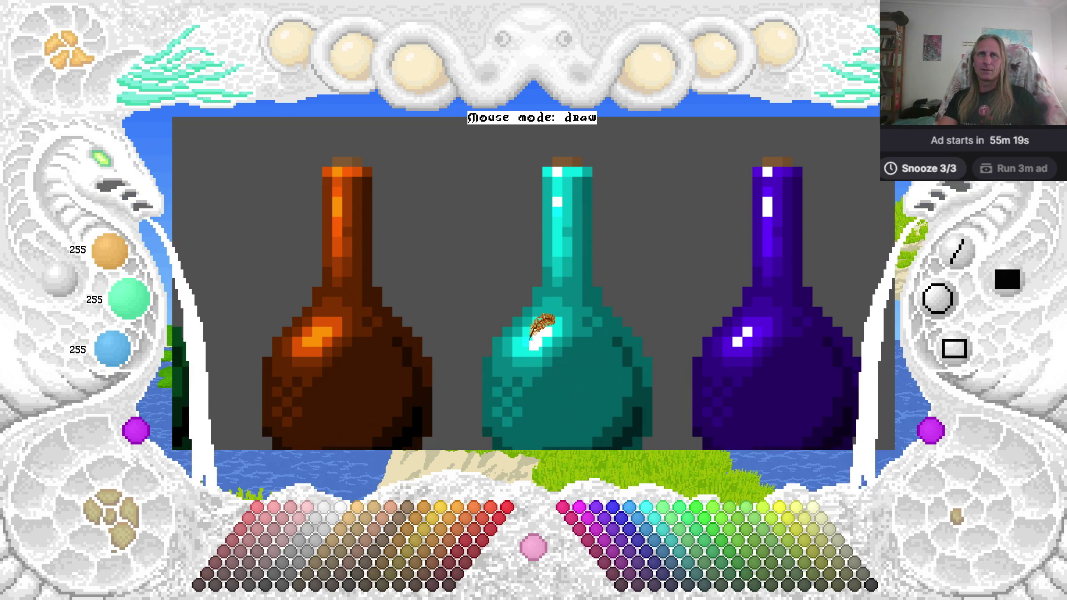
pyautogui.rightClick(558, 205)
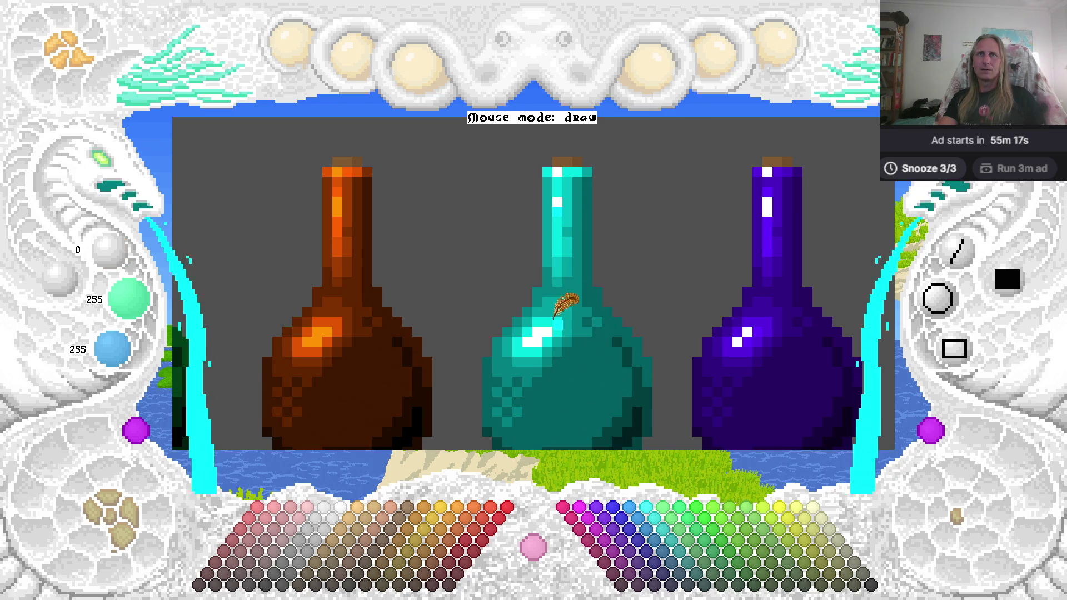
pyautogui.click(660, 379)
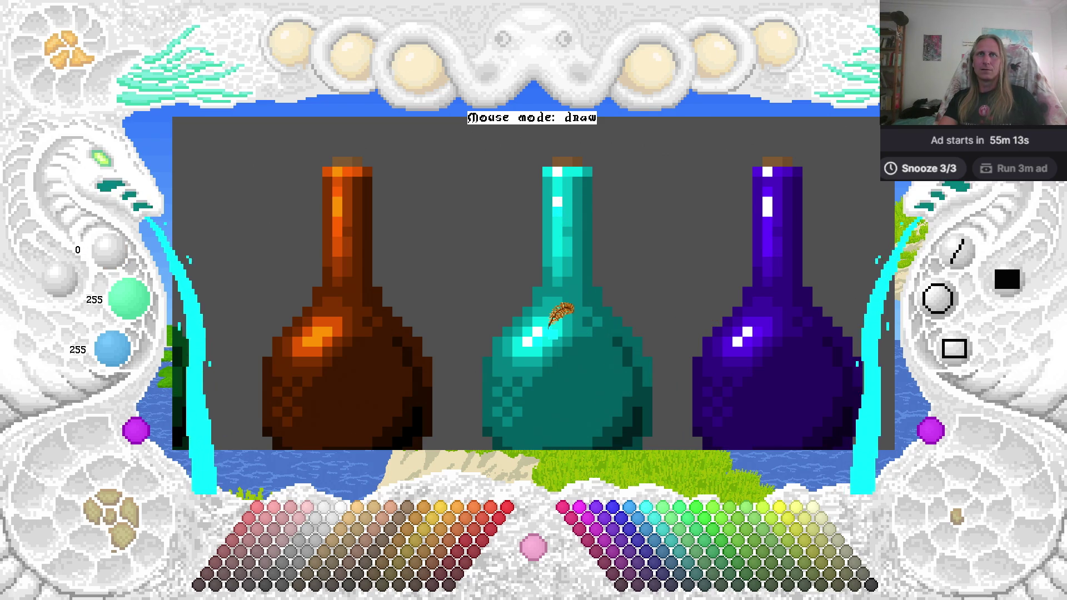
pyautogui.press('Left')
pyautogui.click(605, 300)
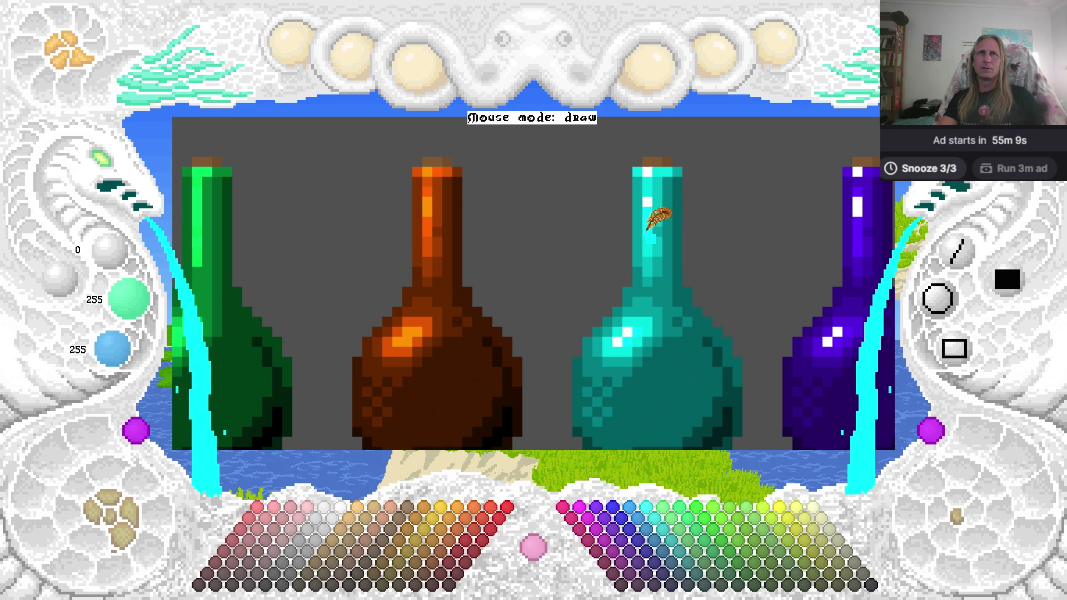
pyautogui.rightClick(647, 204)
pyautogui.press('Right')
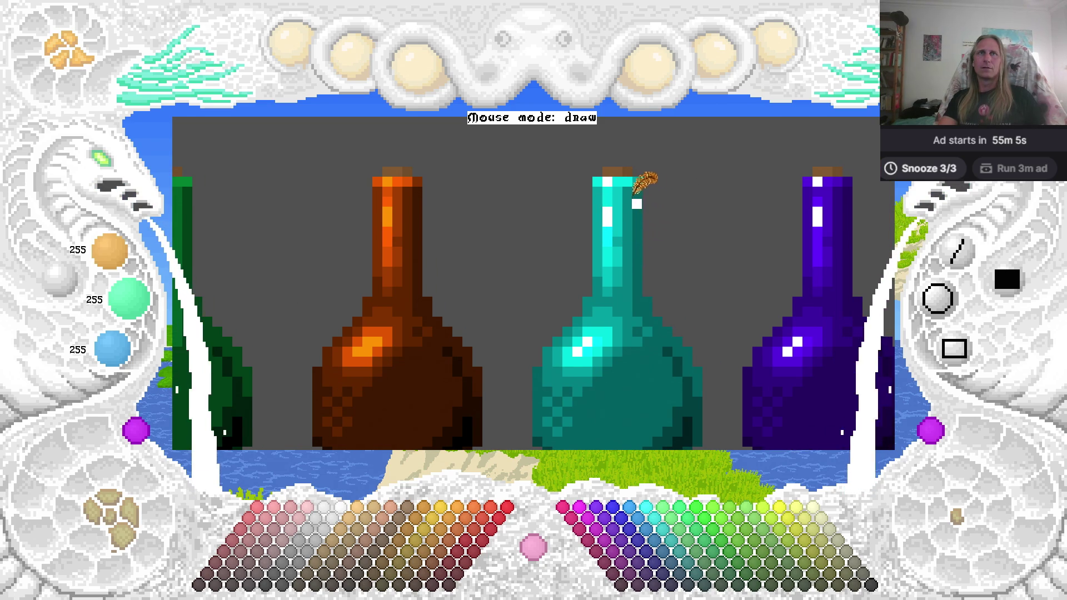
pyautogui.rightClick(618, 191)
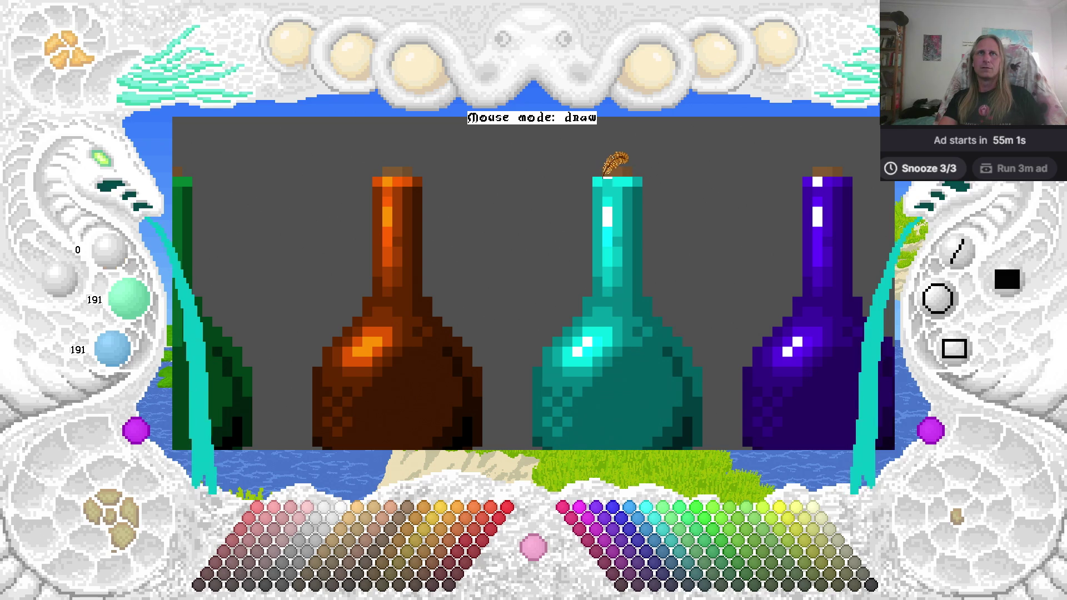
pyautogui.rightClick(608, 181)
pyautogui.moveTo(508, 280)
pyautogui.mouseDown()
pyautogui.moveTo(572, 243)
pyautogui.moveTo(594, 282)
pyautogui.mouseUp()
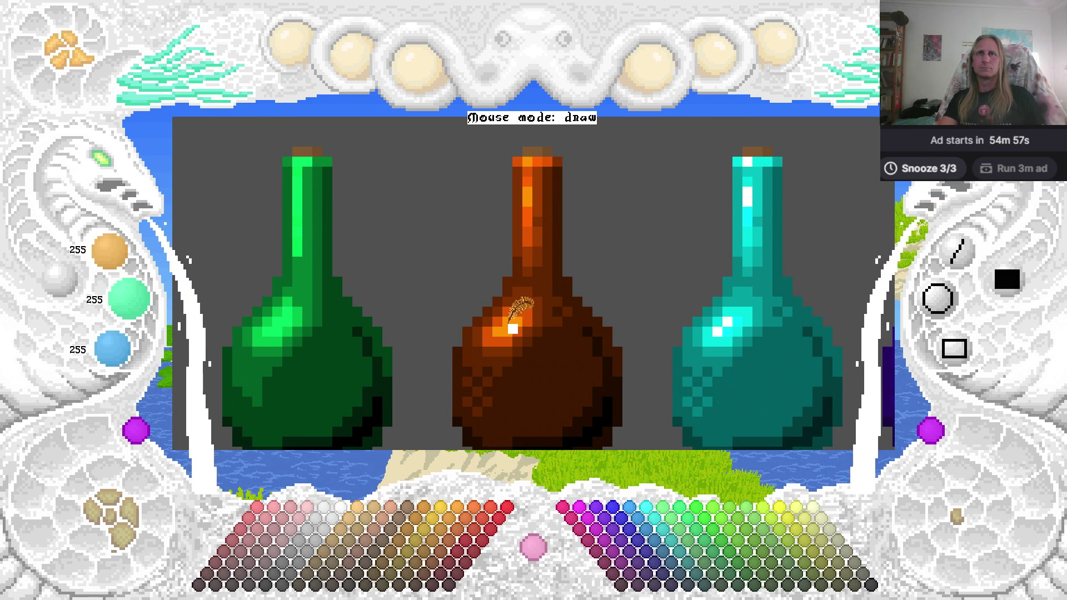
# Zoom in on the green and brown bottles and sample the brown bottle's orange shades and white.
pyautogui.click(104, 186)
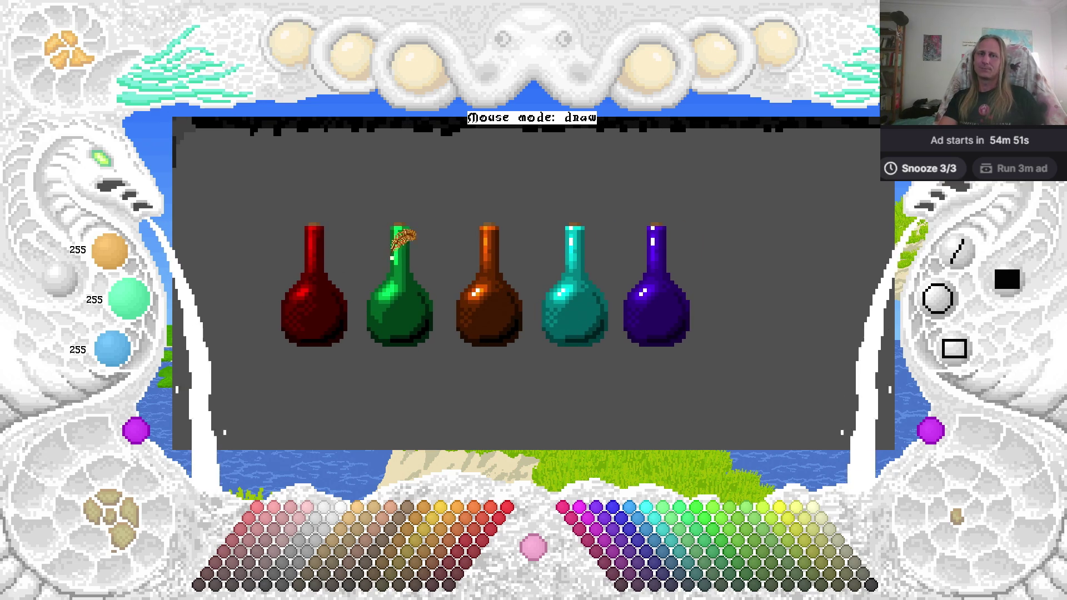
pyautogui.click(118, 168)
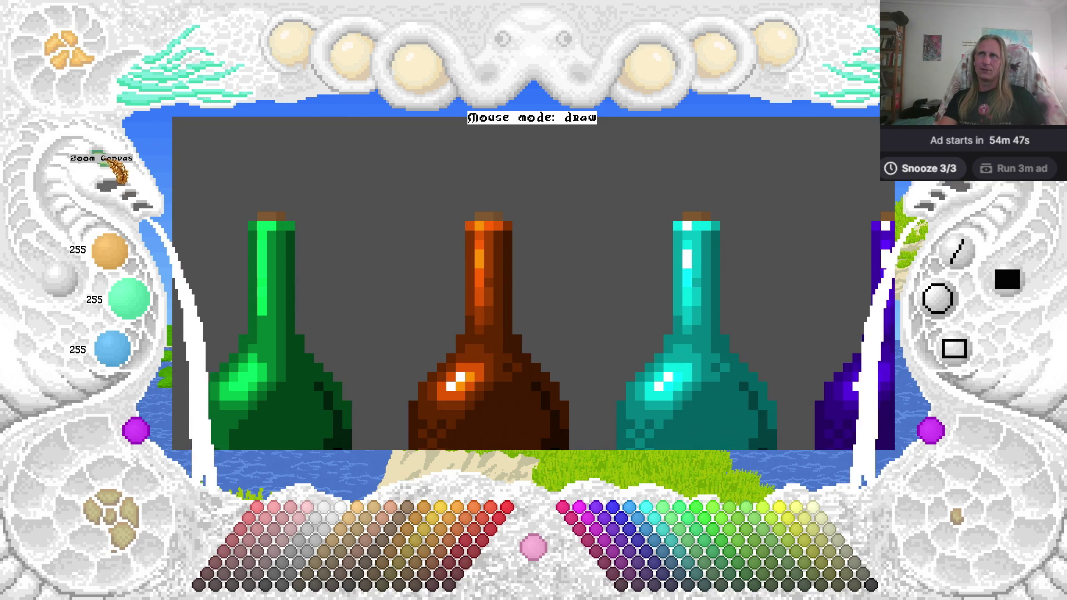
pyautogui.click(127, 173)
pyautogui.rightClick(621, 190)
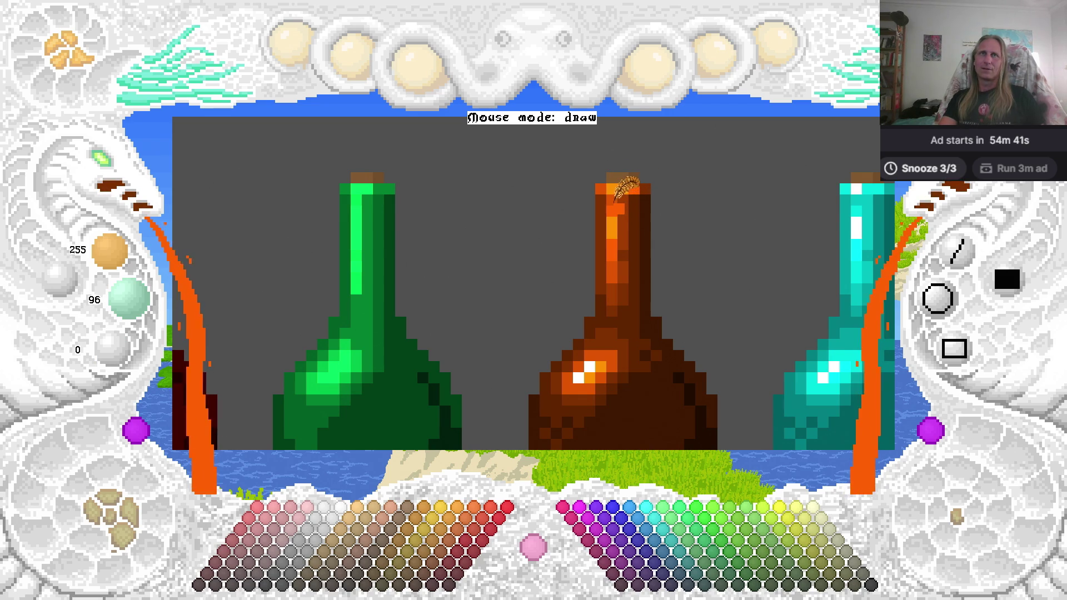
pyautogui.rightClick(623, 192)
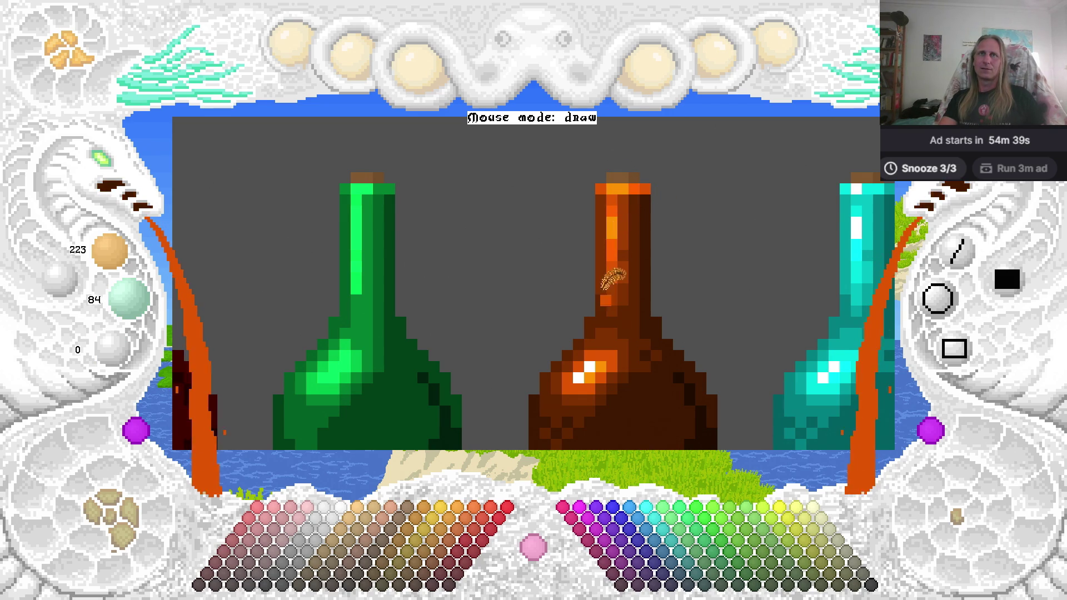
pyautogui.rightClick(614, 248)
pyautogui.rightClick(613, 258)
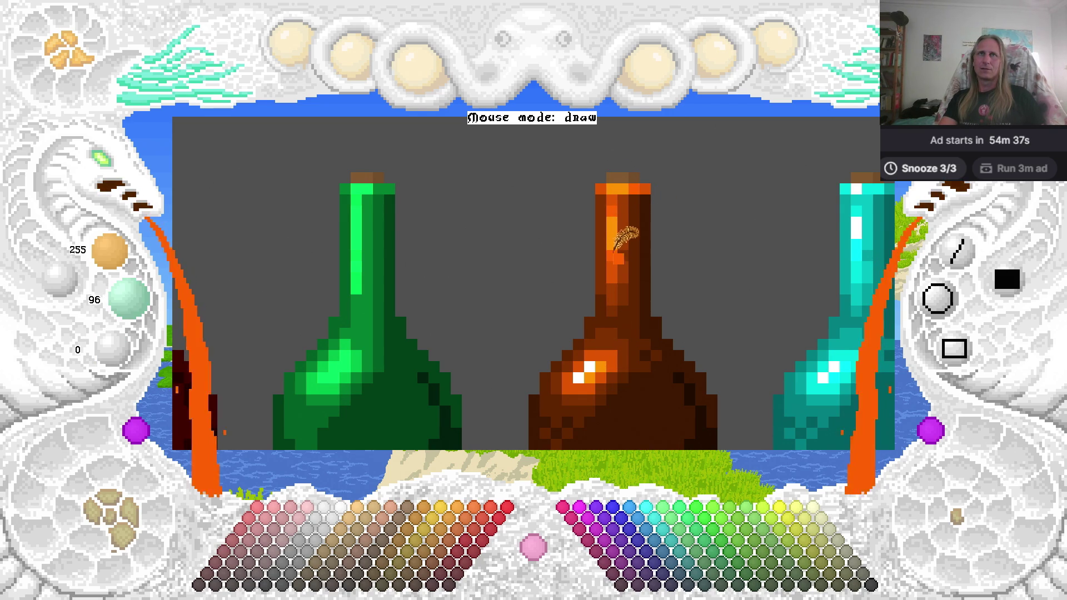
pyautogui.rightClick(588, 368)
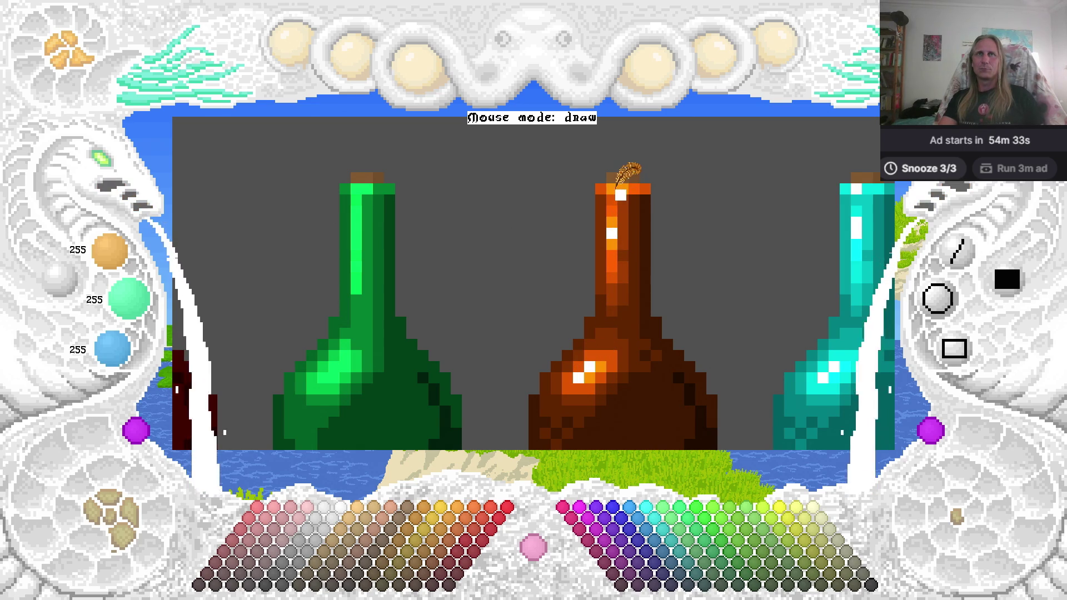
# Paint a white glint on the brown bottle's neck and sample its orange and brown neck shades.
pyautogui.click(610, 224)
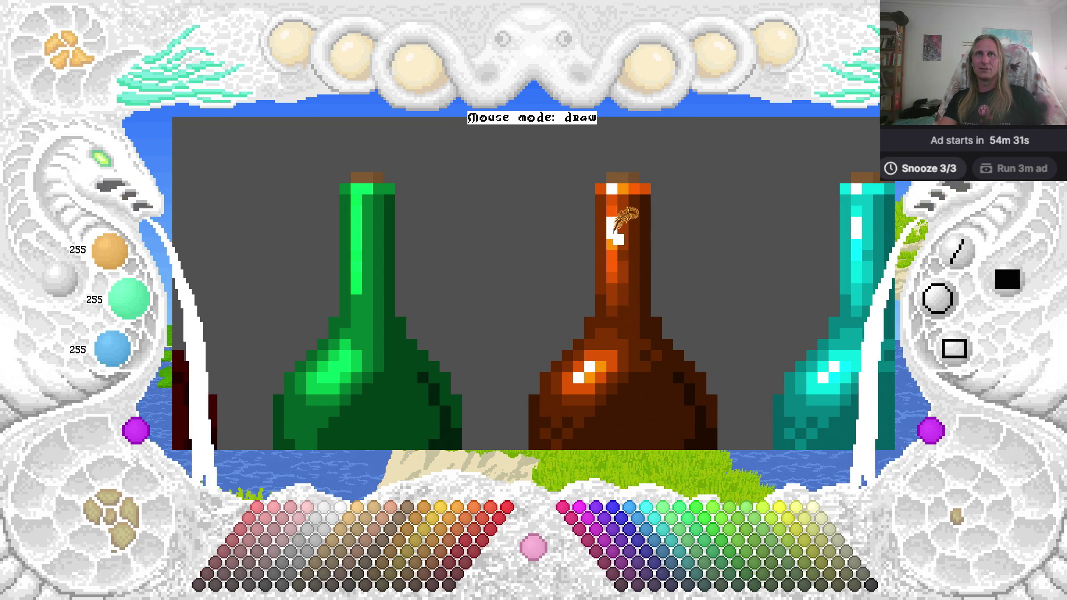
pyautogui.rightClick(617, 248)
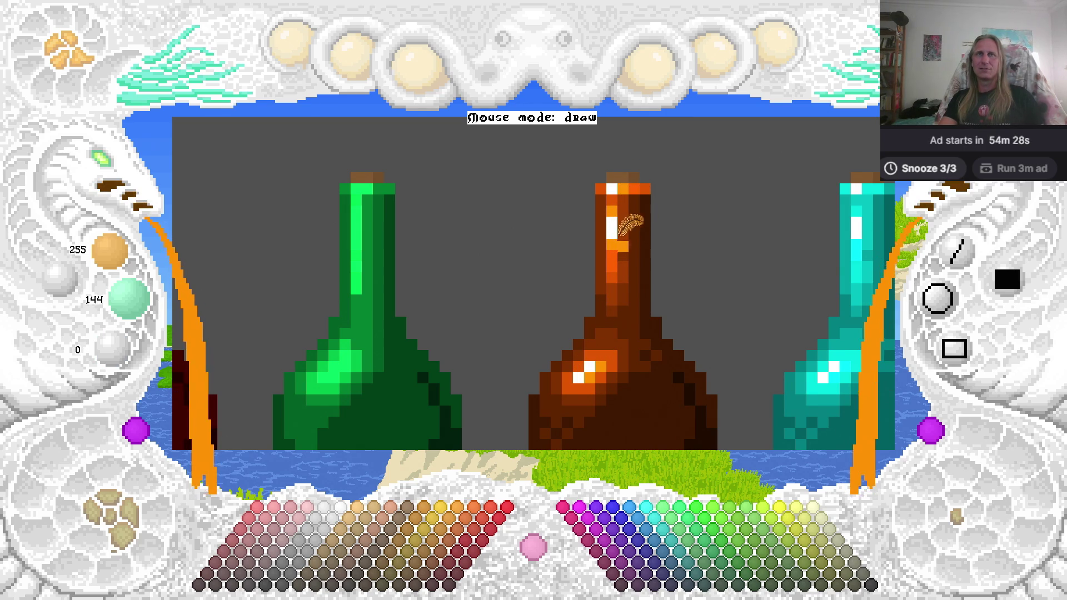
pyautogui.rightClick(618, 266)
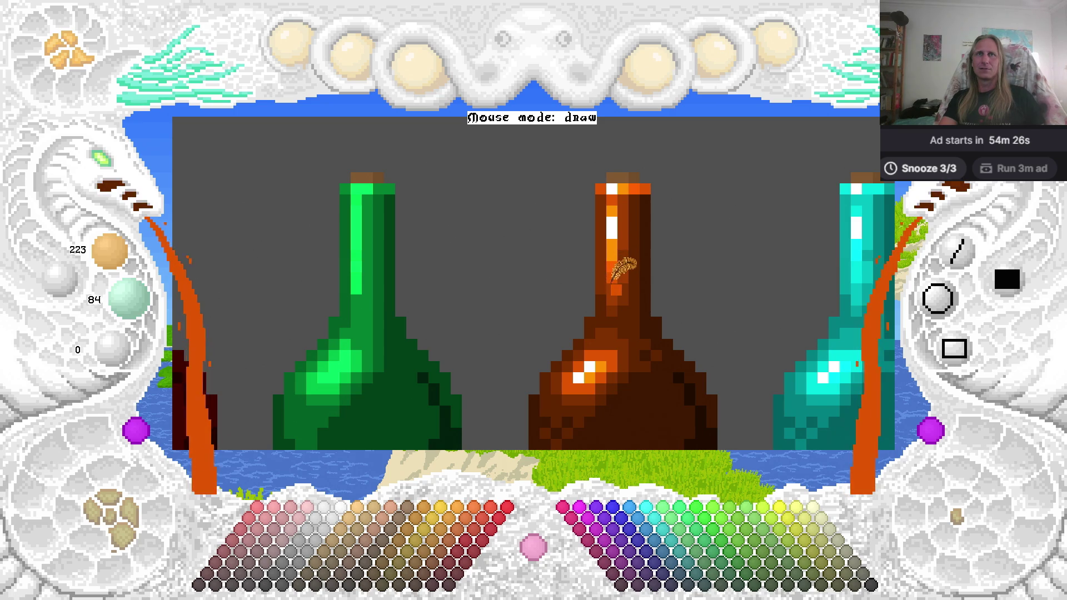
pyautogui.rightClick(613, 266)
pyautogui.rightClick(614, 287)
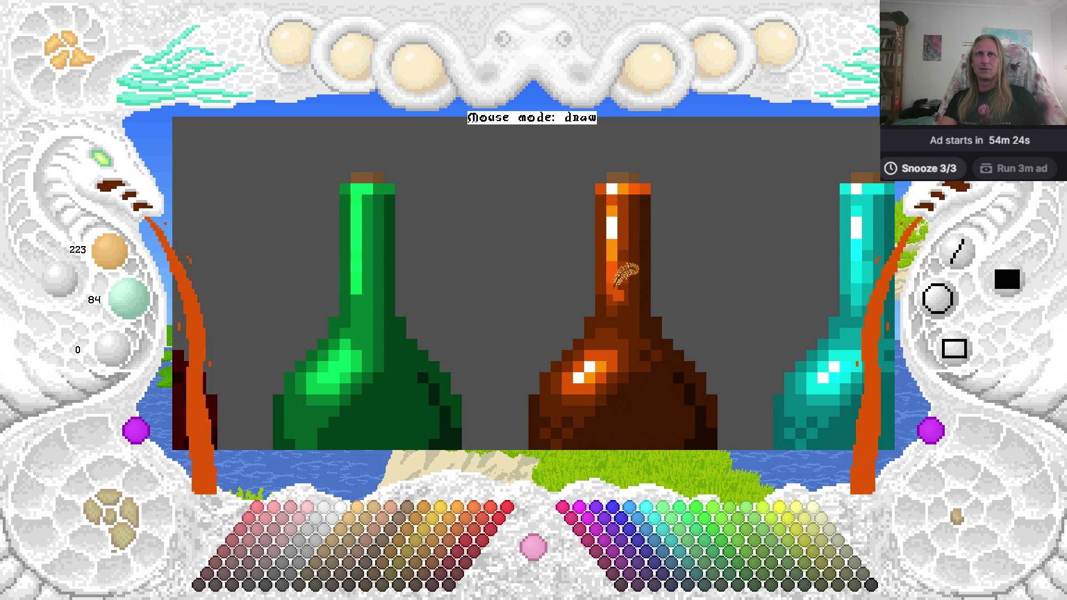
pyautogui.rightClick(615, 301)
pyautogui.rightClick(615, 288)
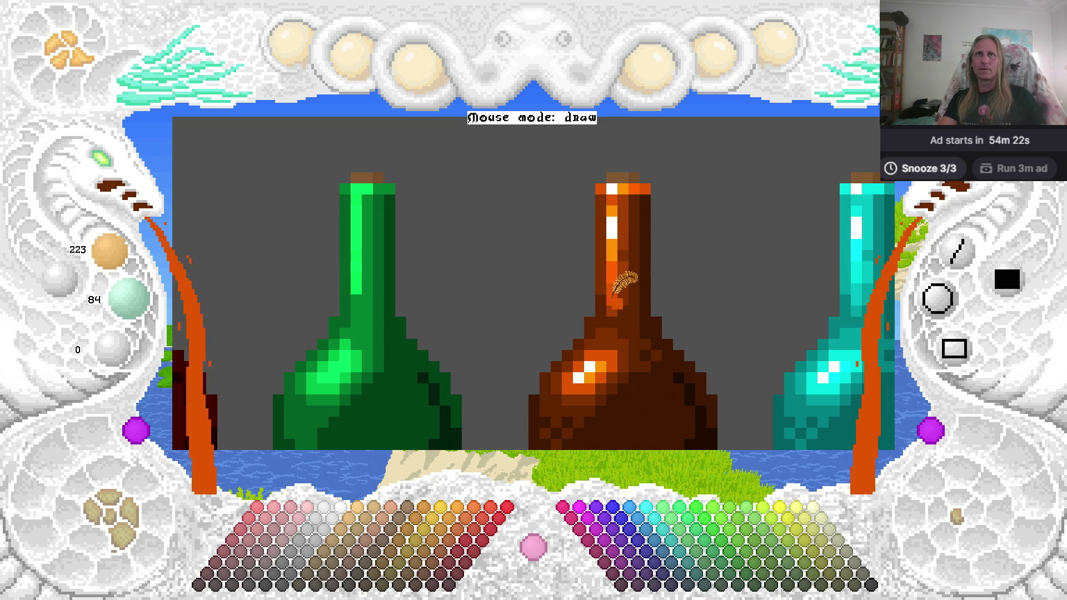
pyautogui.moveTo(662, 289); pyautogui.dragTo(607, 291)
pyautogui.scroll(-4, 416, 265)
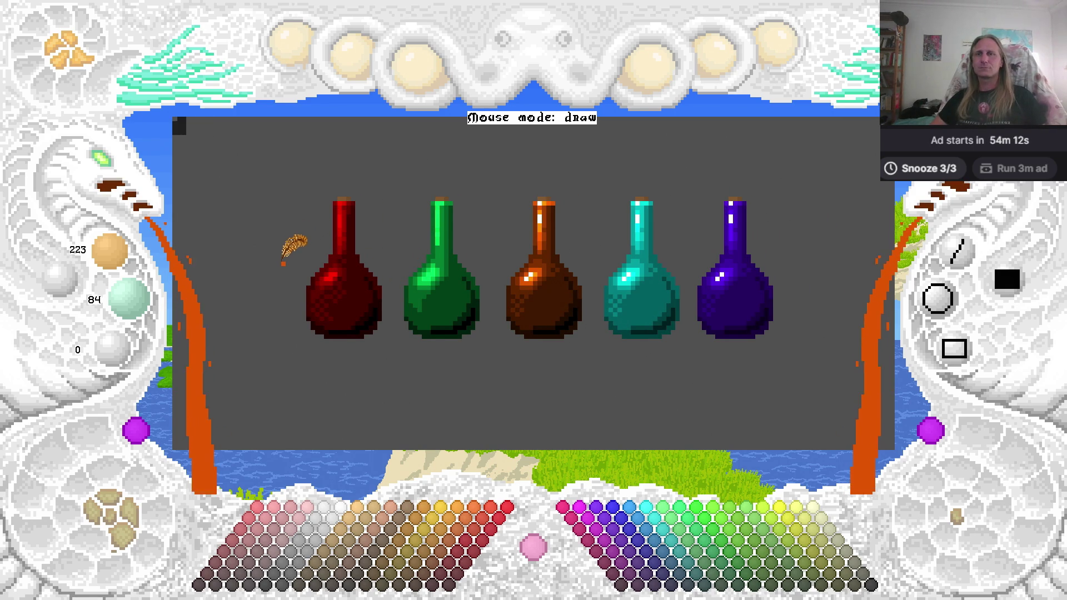
# Place the potion drawing into the cave scene and enlarge the scene to fill the view.
pyautogui.click(119, 192)
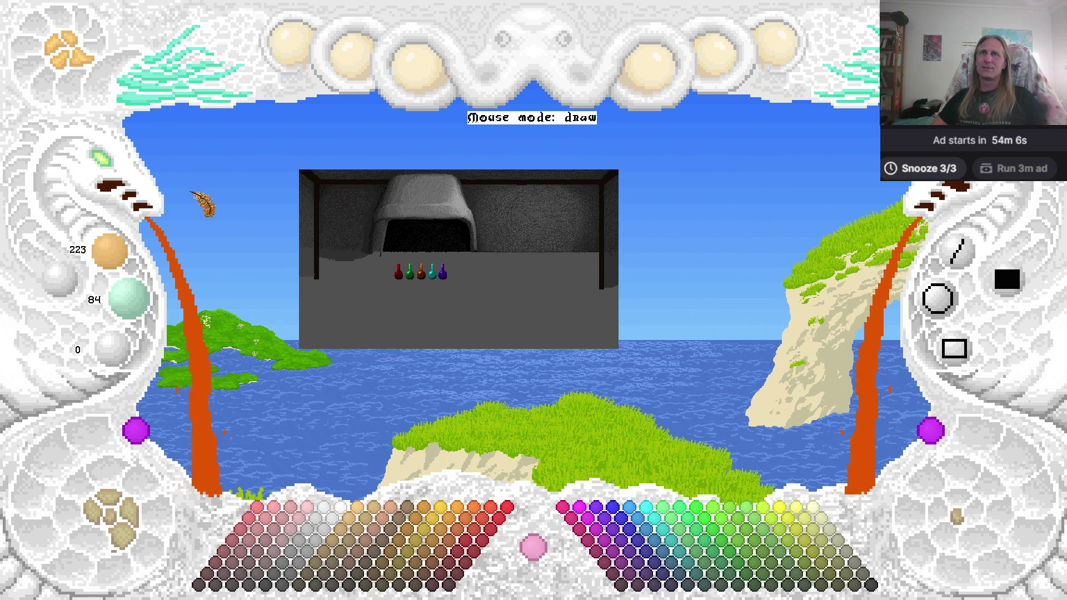
pyautogui.click(114, 181)
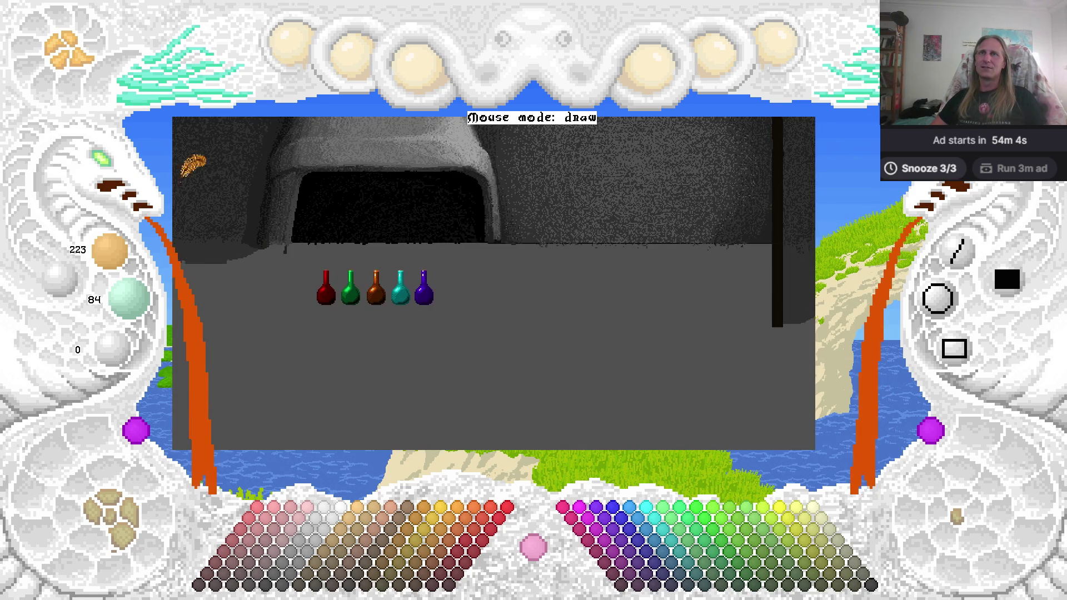
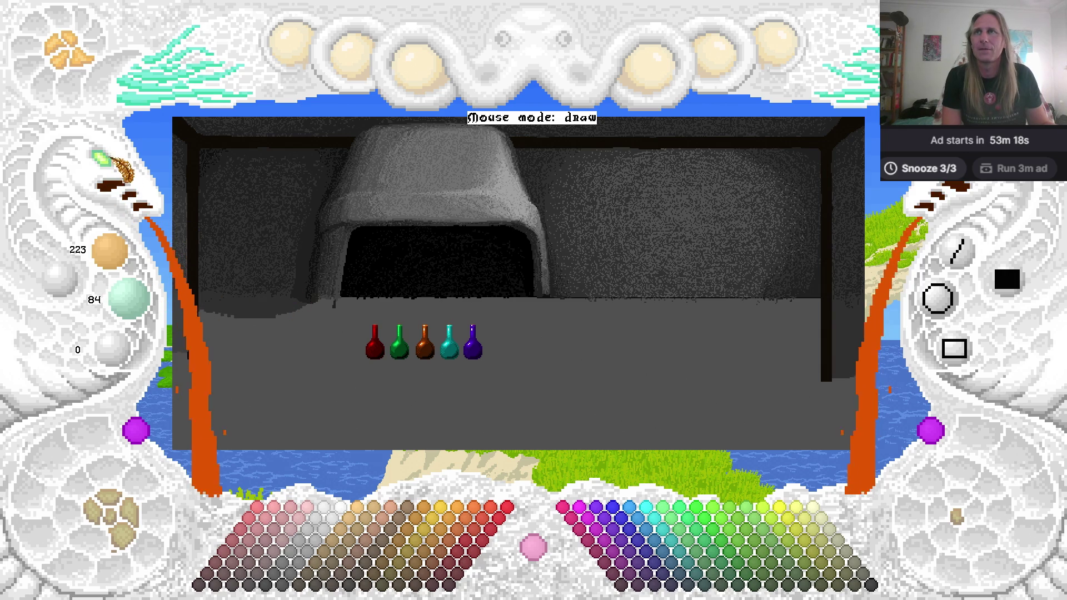
# Zoom in on the five coloured potion bottles and centre them in the view.
pyautogui.click(101, 159)
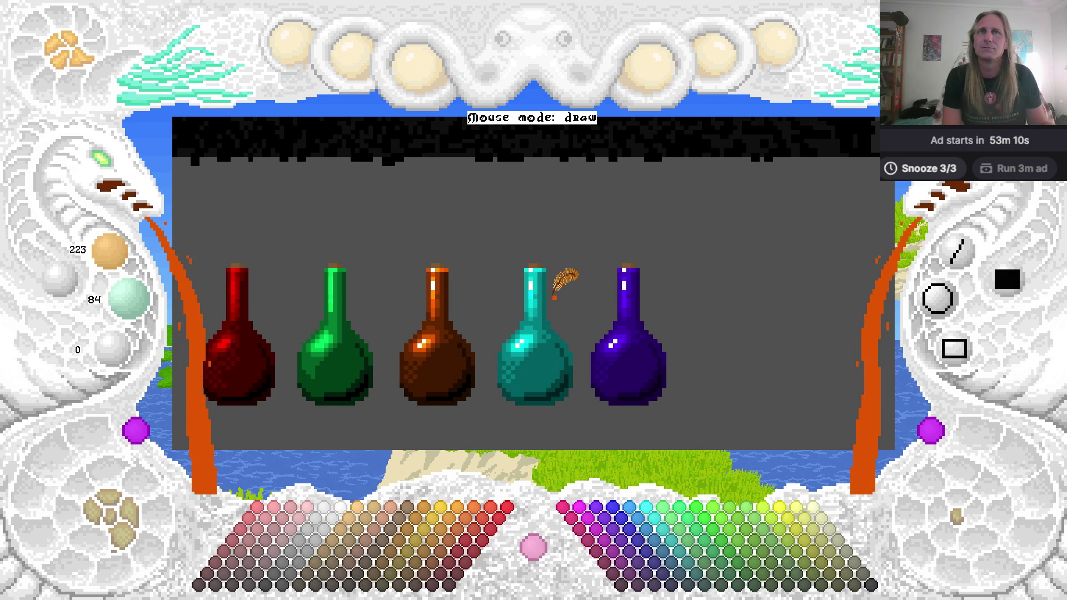
pyautogui.moveTo(572, 303)
pyautogui.mouseDown()
pyautogui.moveTo(602, 209)
pyautogui.moveTo(593, 259)
pyautogui.mouseUp()
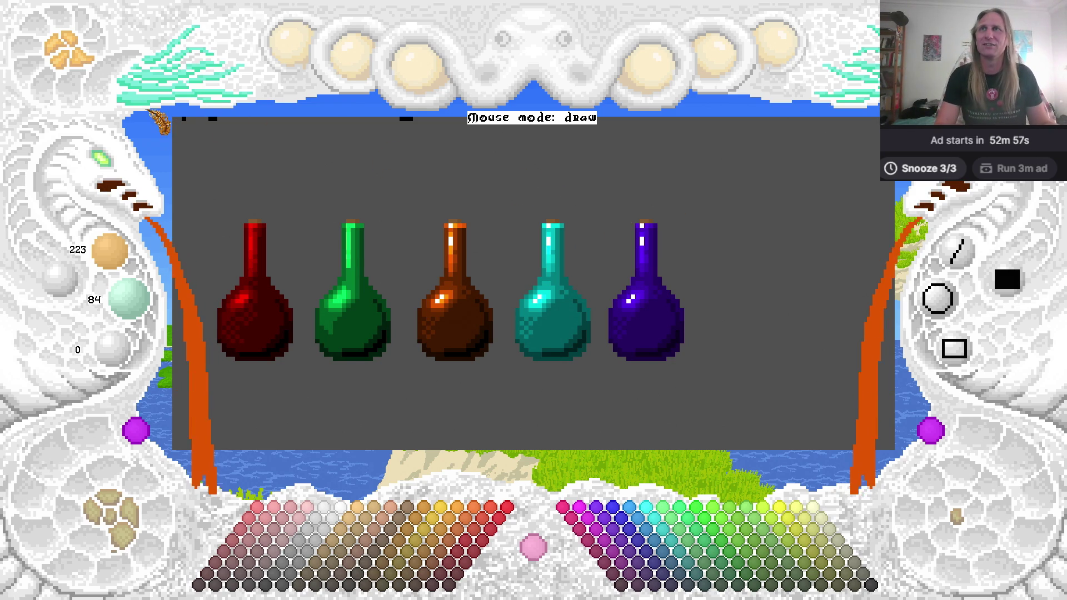
pyautogui.click(177, 67)
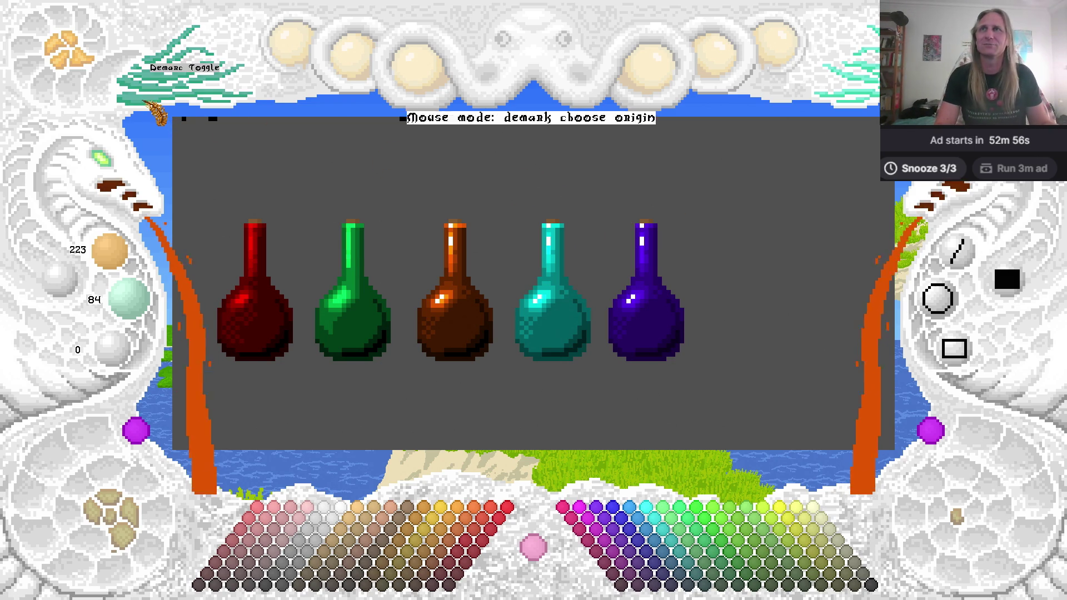
# Mark the purple bottle's two corners, copy it as a snippet, then cancel pasting.
pyautogui.click(610, 221)
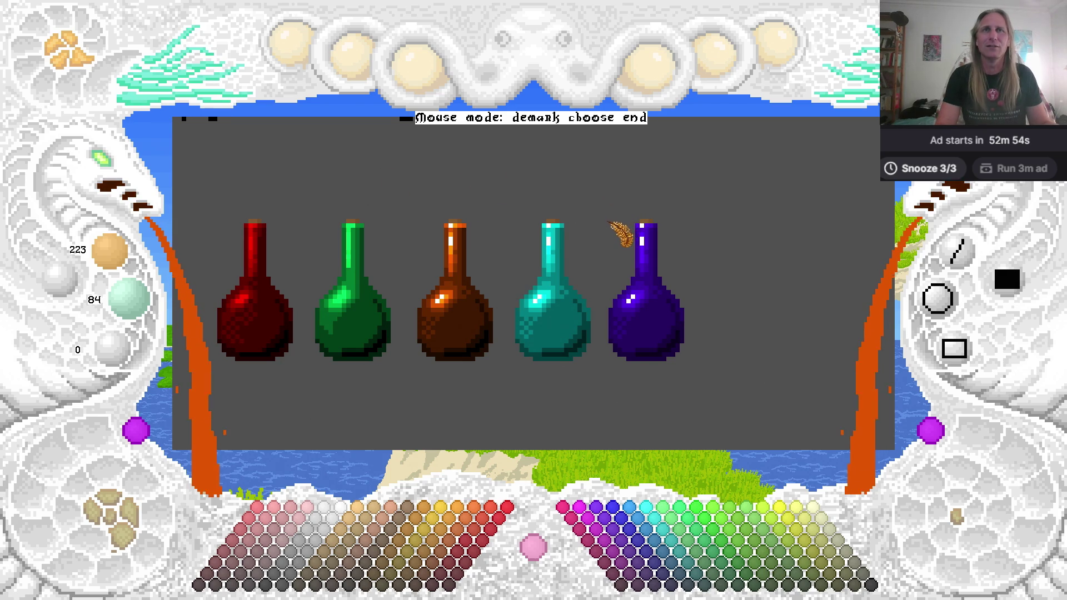
pyautogui.click(689, 364)
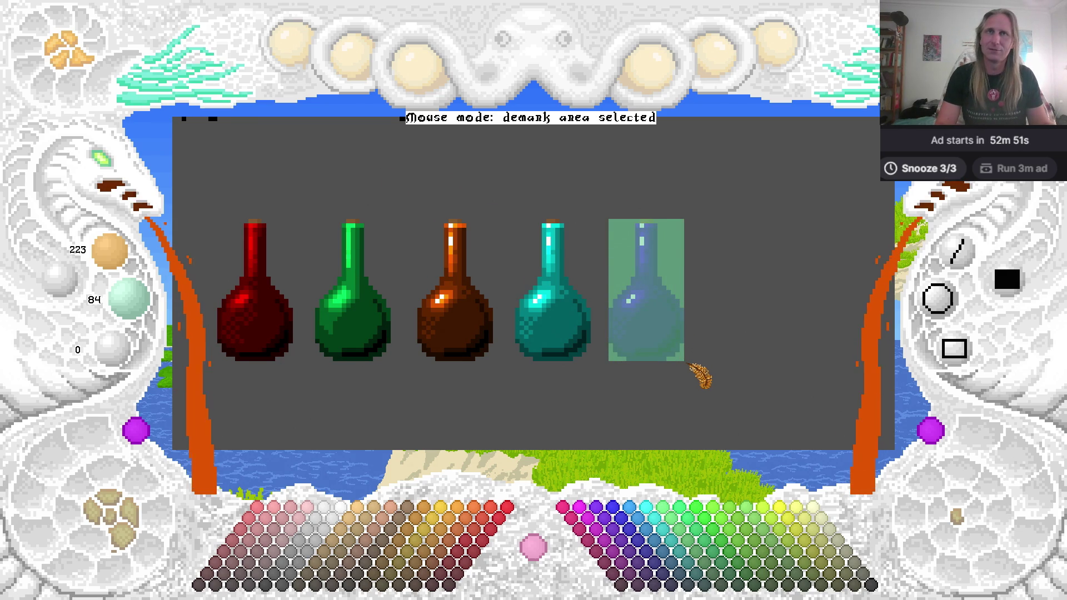
pyautogui.hotkey('ctrl', 'c')
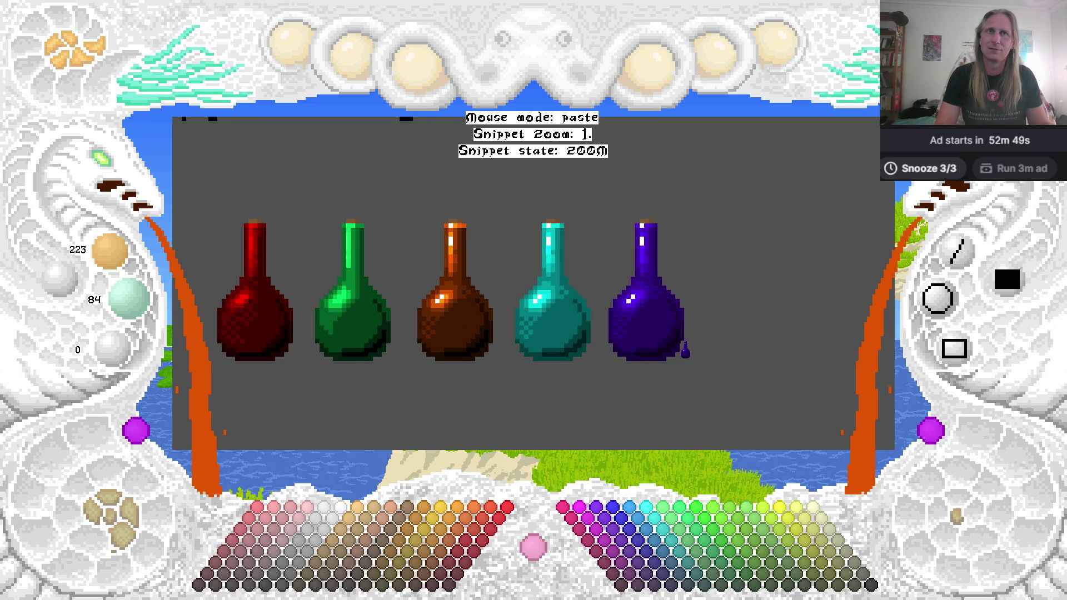
pyautogui.moveTo(710, 161); pyautogui.dragTo(626, 378)
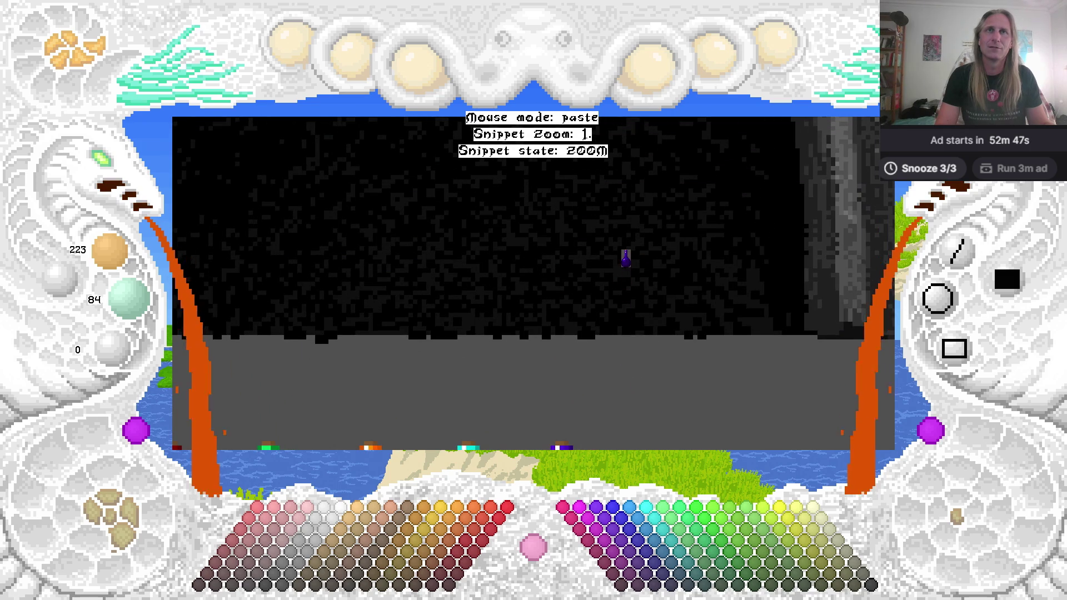
pyautogui.scroll(6, 539, 203)
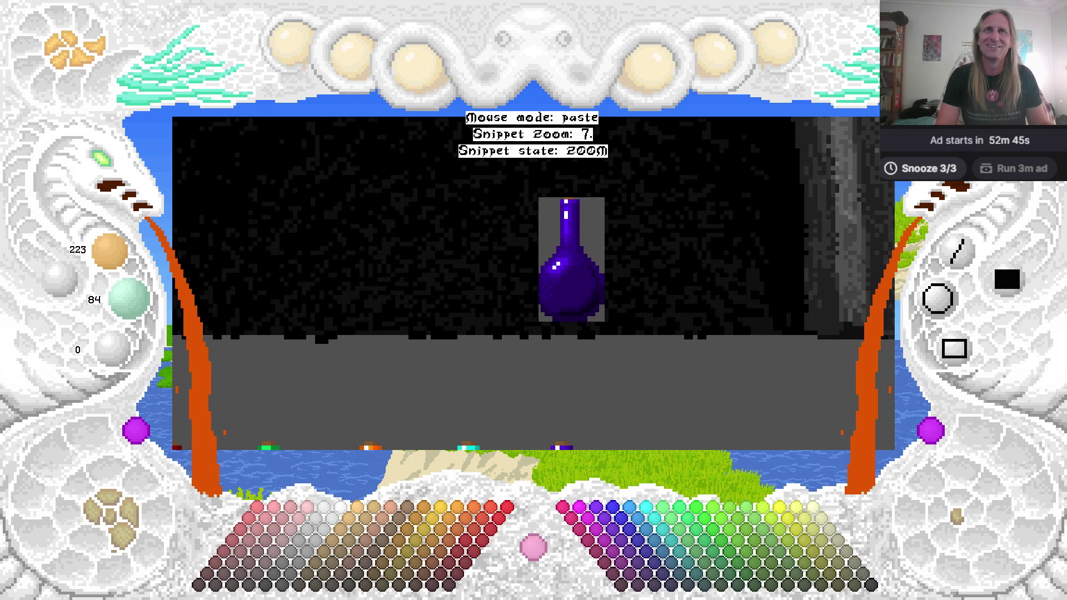
pyautogui.moveTo(572, 259); pyautogui.dragTo(603, 274)
pyautogui.press('Escape')
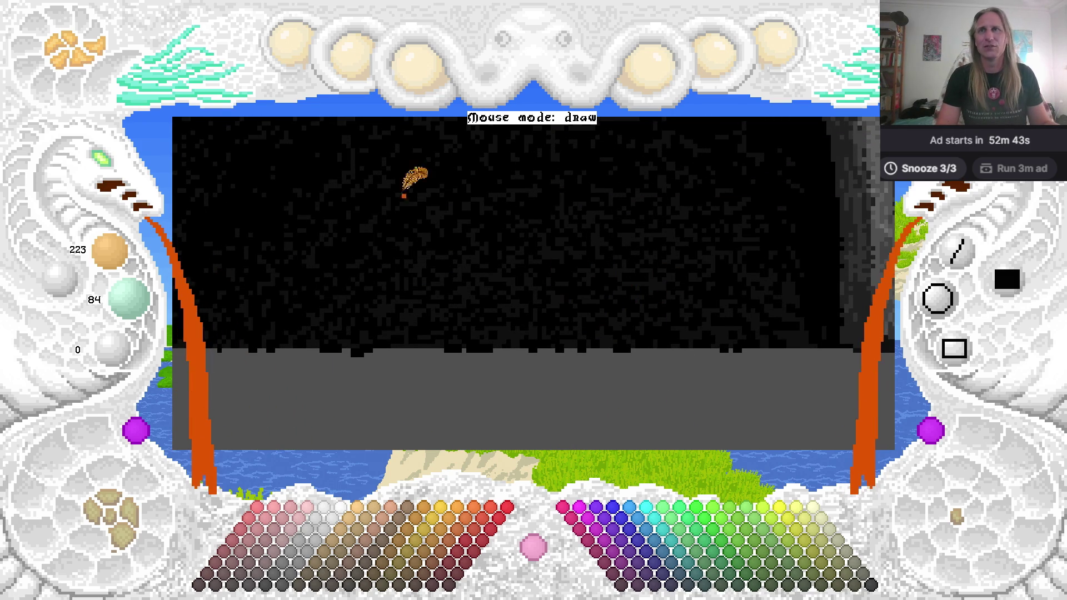
# Toggle the painted layer's visibility, zoom out to the full scene and show interface labels.
pyautogui.click(133, 500)
pyautogui.click(116, 509)
pyautogui.click(111, 525)
pyautogui.click(111, 526)
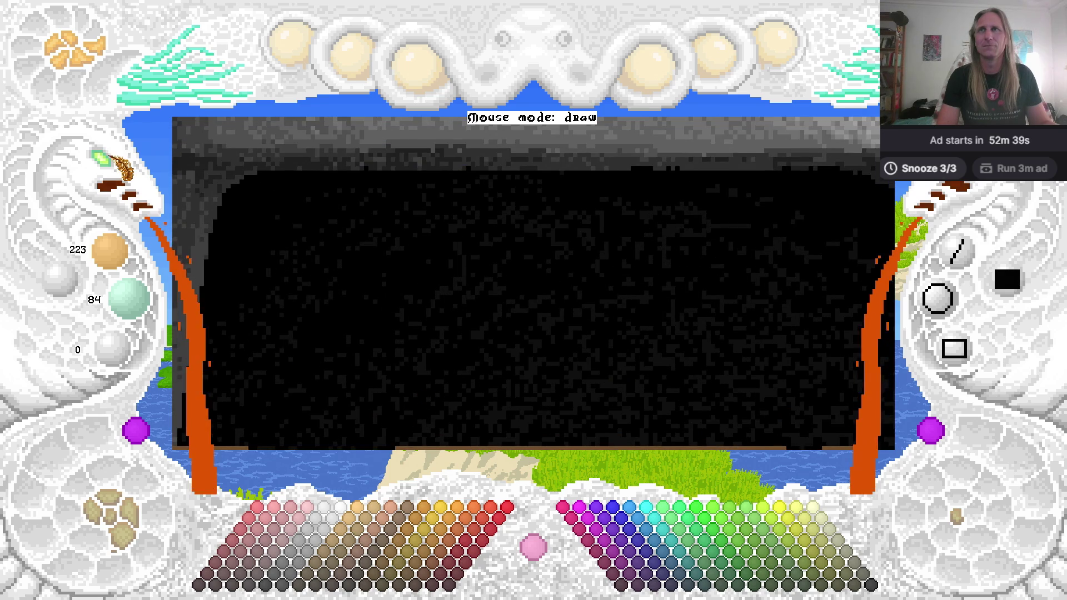
pyautogui.scroll(-2, 222, 200)
pyautogui.scroll(-1, 297, 226)
pyautogui.scroll(-1, 417, 272)
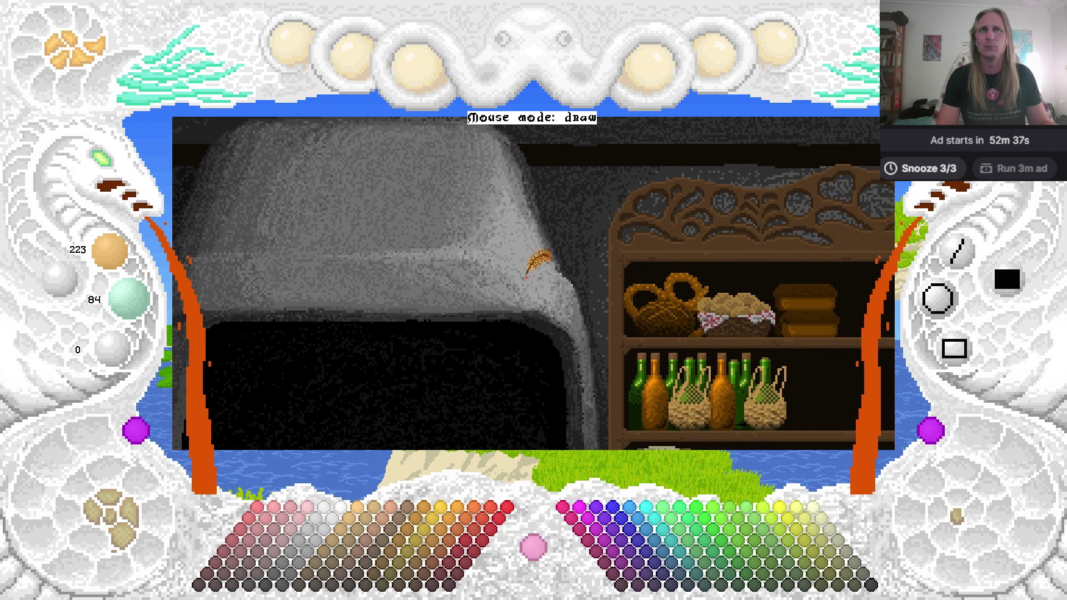
pyautogui.scroll(-1, 522, 238)
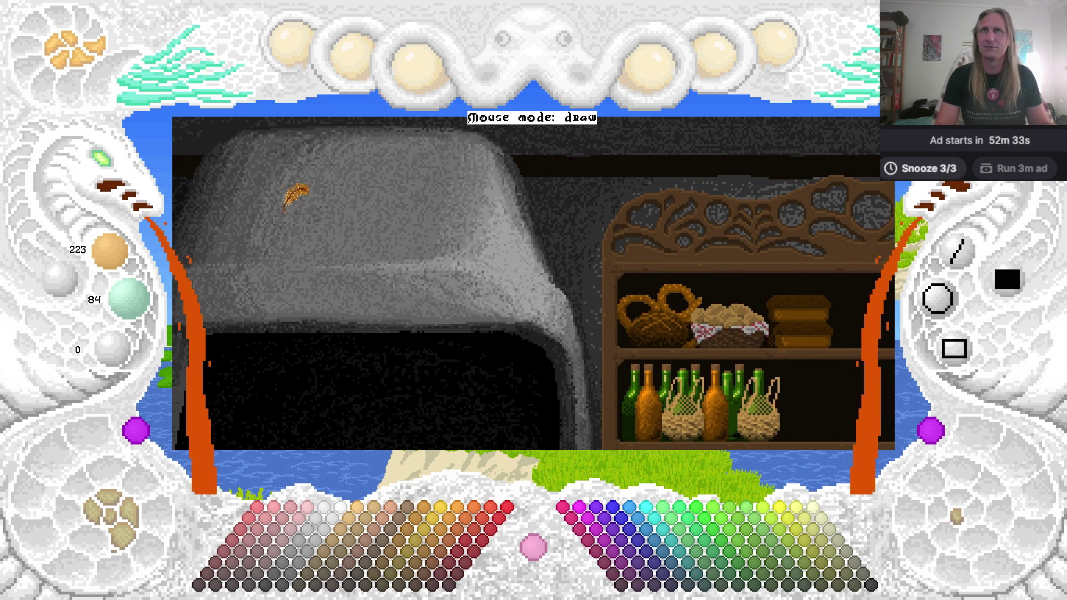
pyautogui.press('h')
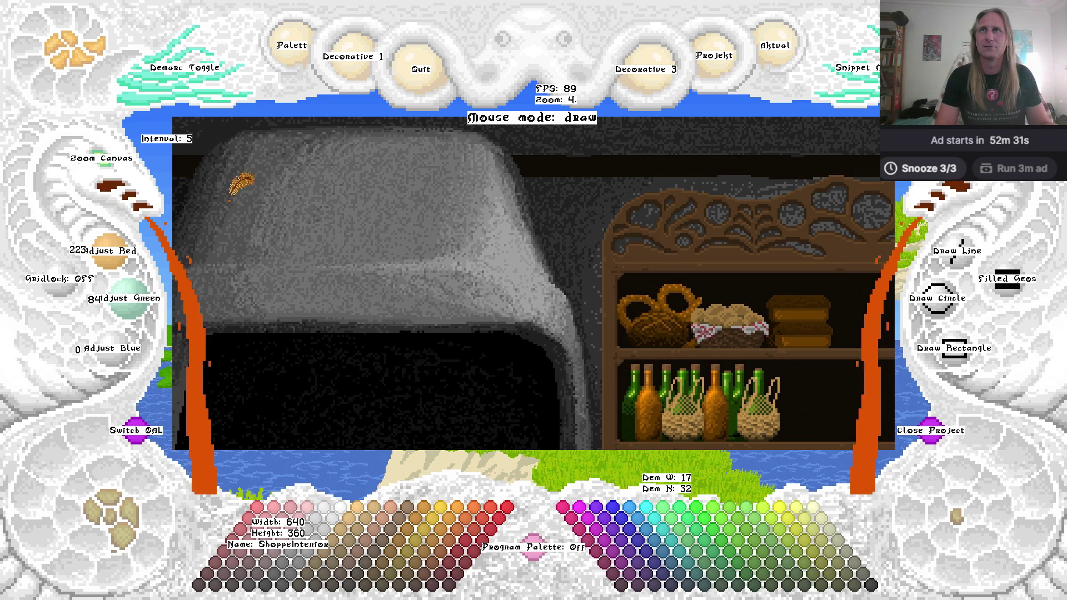
# Zoom to the stone oven and stamp the purple bottle beside it at snippet zoom 8.
pyautogui.click(104, 183)
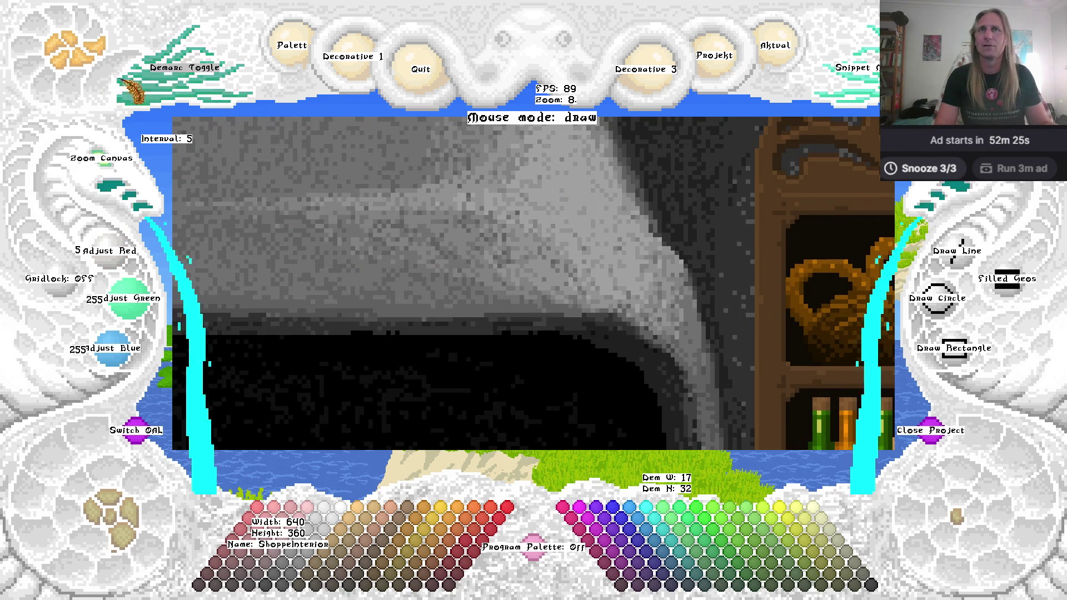
pyautogui.hotkey('ctrl', 'v')
pyautogui.scroll(2, 518, 236)
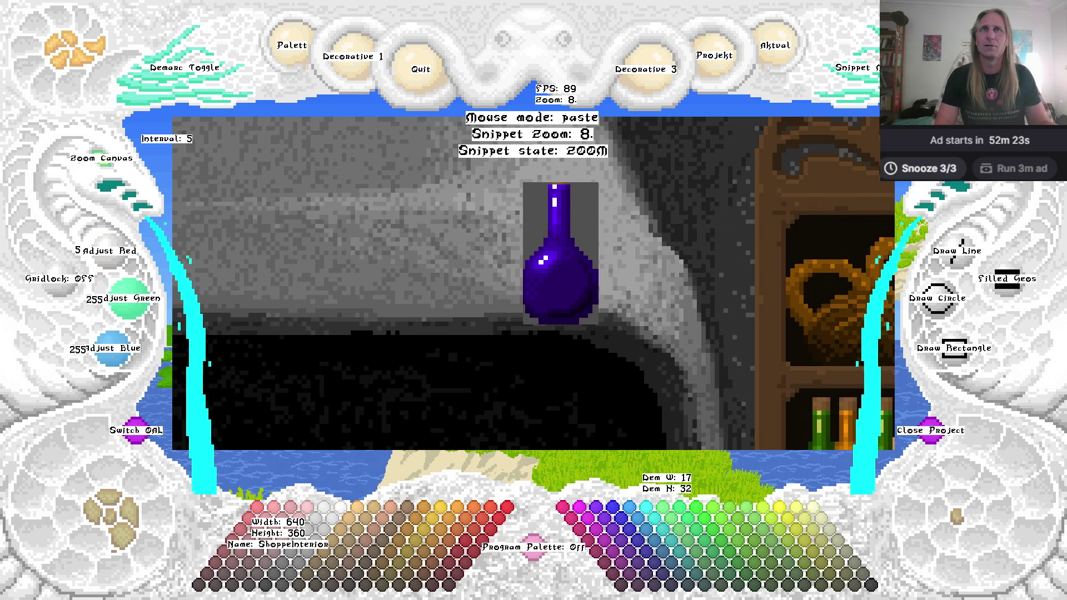
pyautogui.scroll(1, 528, 278)
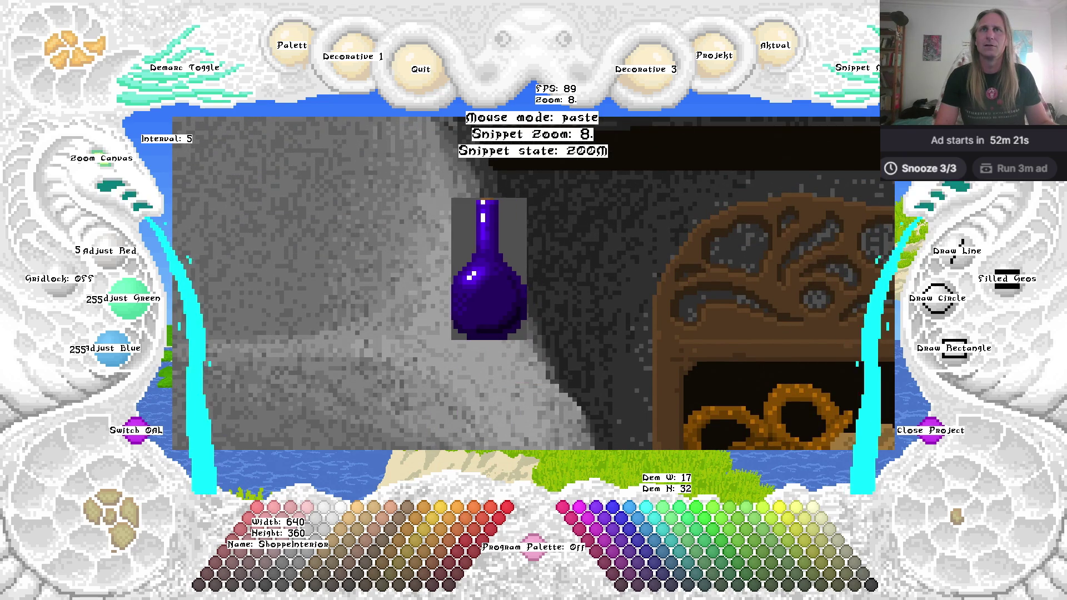
pyautogui.moveTo(475, 285); pyautogui.dragTo(508, 277)
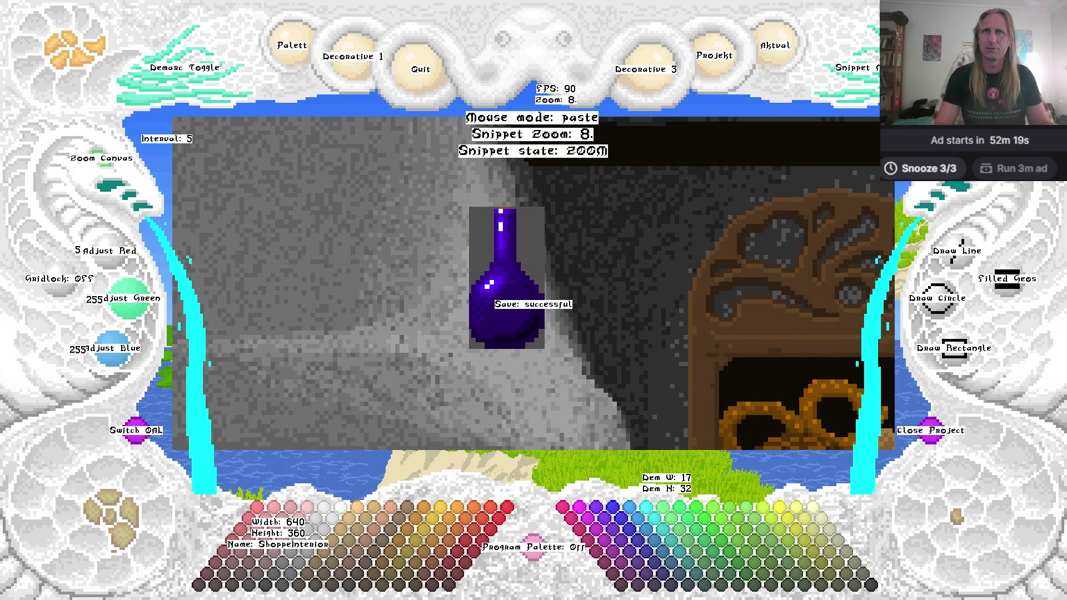
pyautogui.click(508, 276)
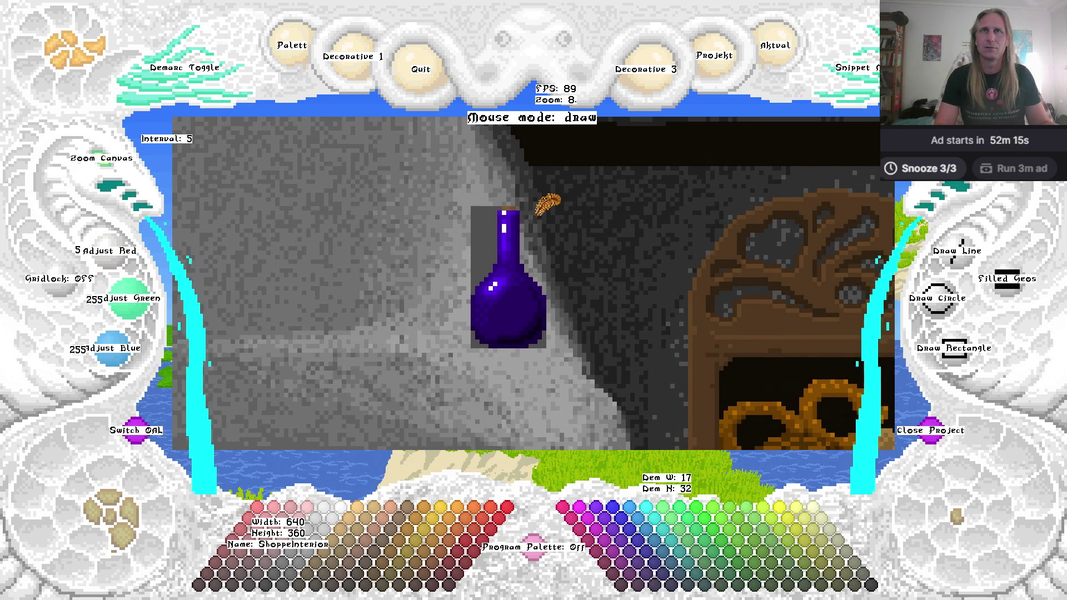
# Zoom in closer to inspect the pasted purple bottle.
pyautogui.scroll(-3, 517, 227)
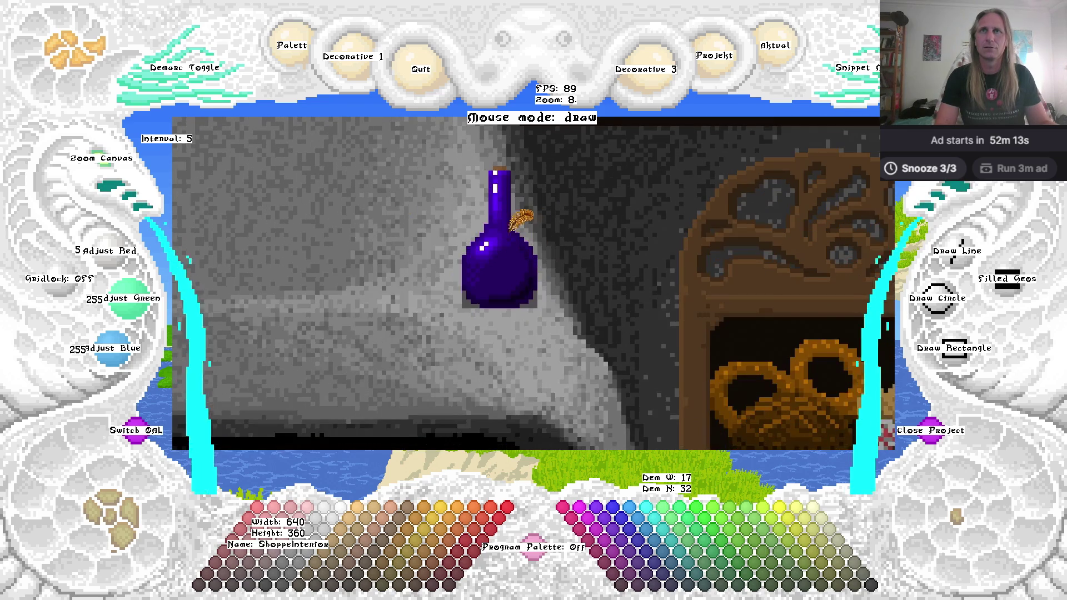
pyautogui.click(114, 173)
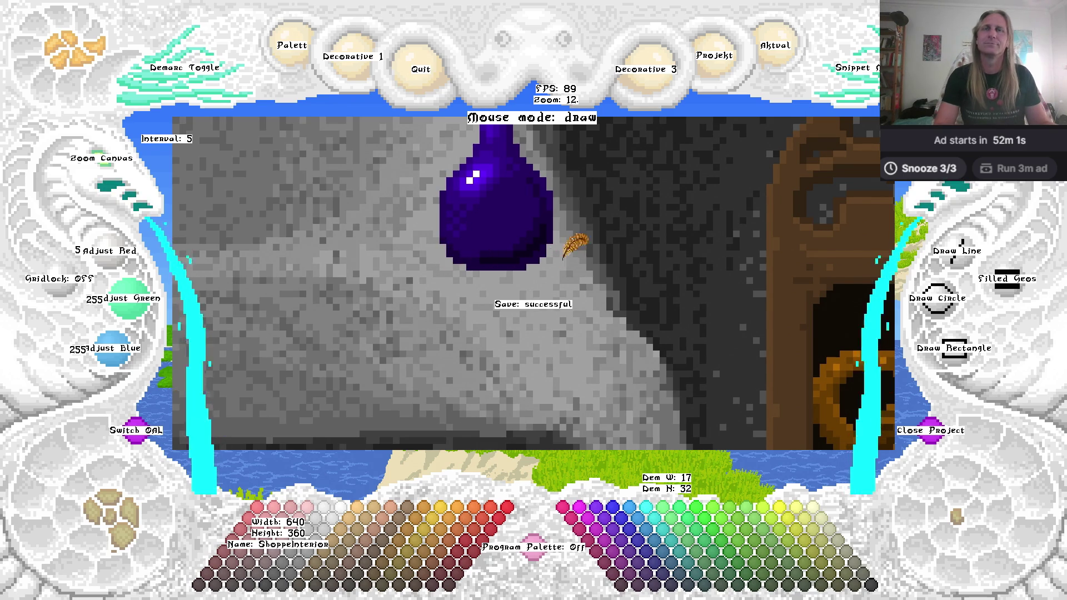
pyautogui.moveTo(573, 246); pyautogui.dragTo(512, 368)
pyautogui.scroll(-4, 162, 166)
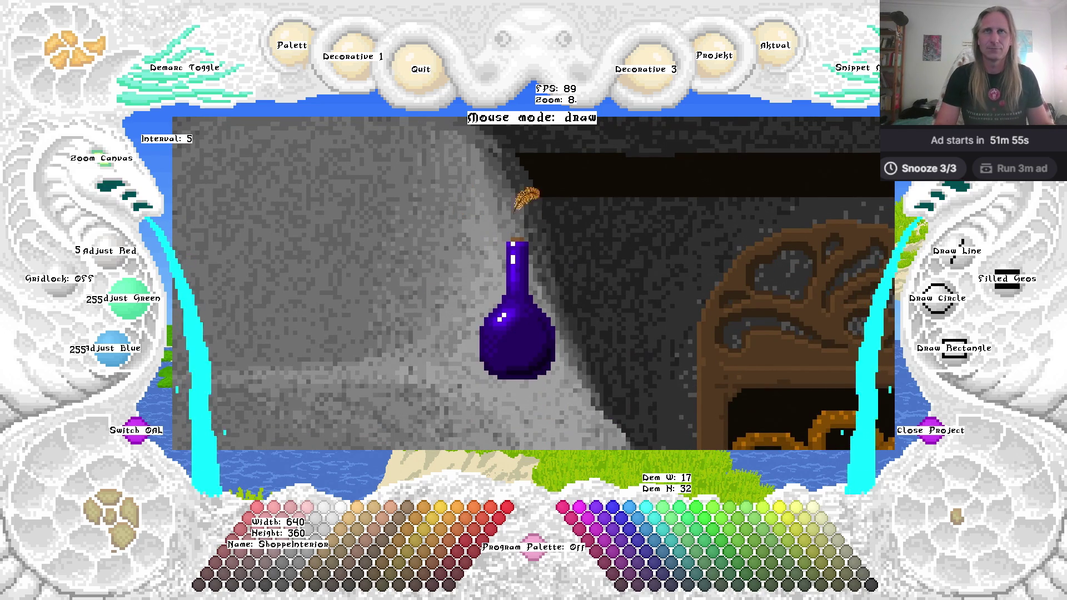
# Make trial selection boxes around the stamped purple bottle.
pyautogui.click(127, 98)
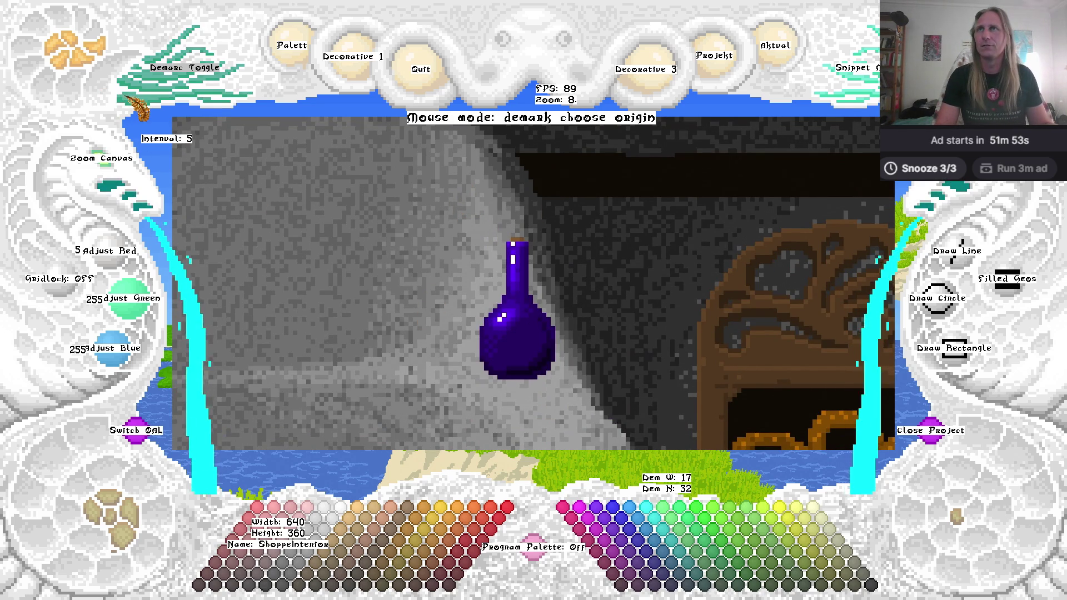
pyautogui.click(481, 241)
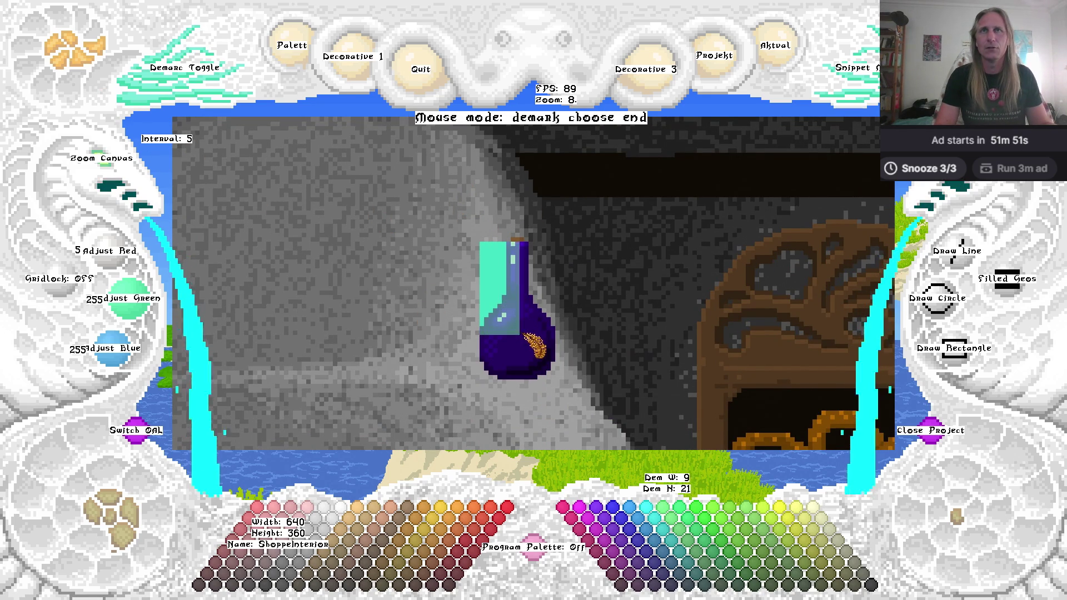
pyautogui.click(533, 340)
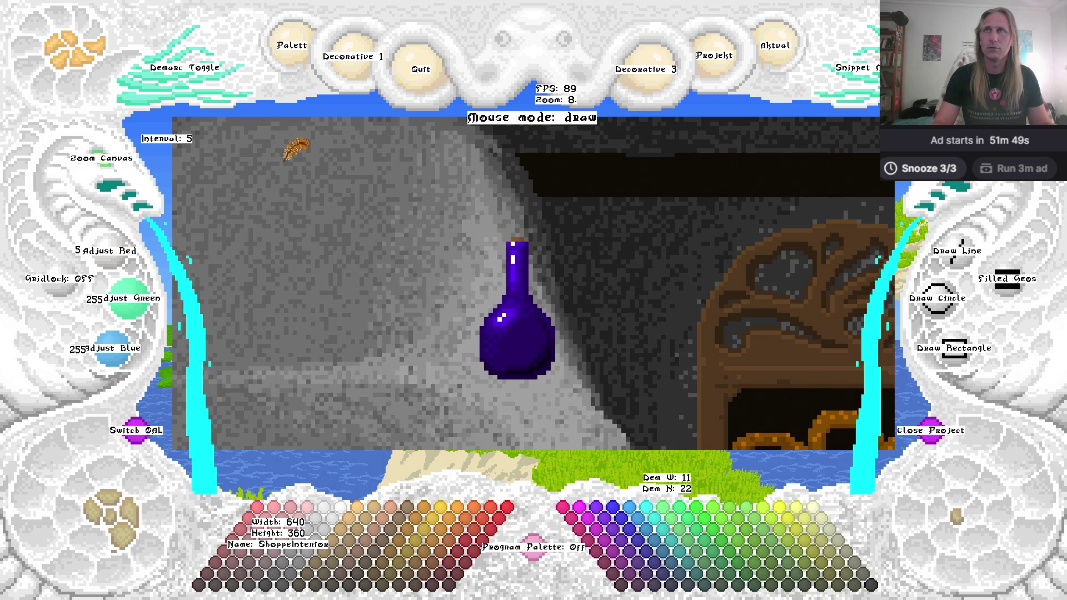
pyautogui.click(150, 108)
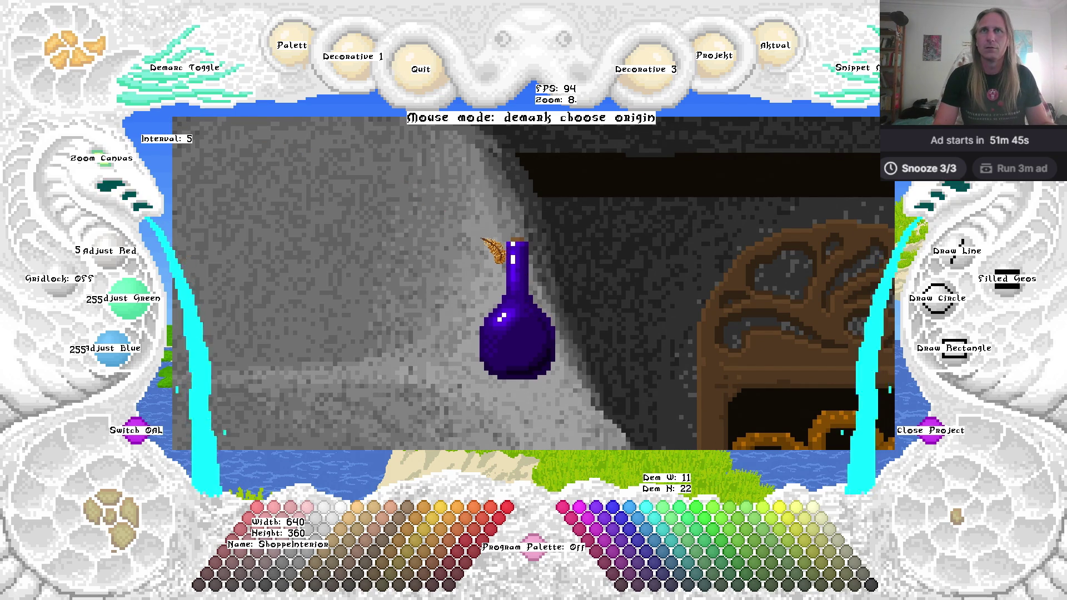
pyautogui.click(481, 242)
pyautogui.click(523, 295)
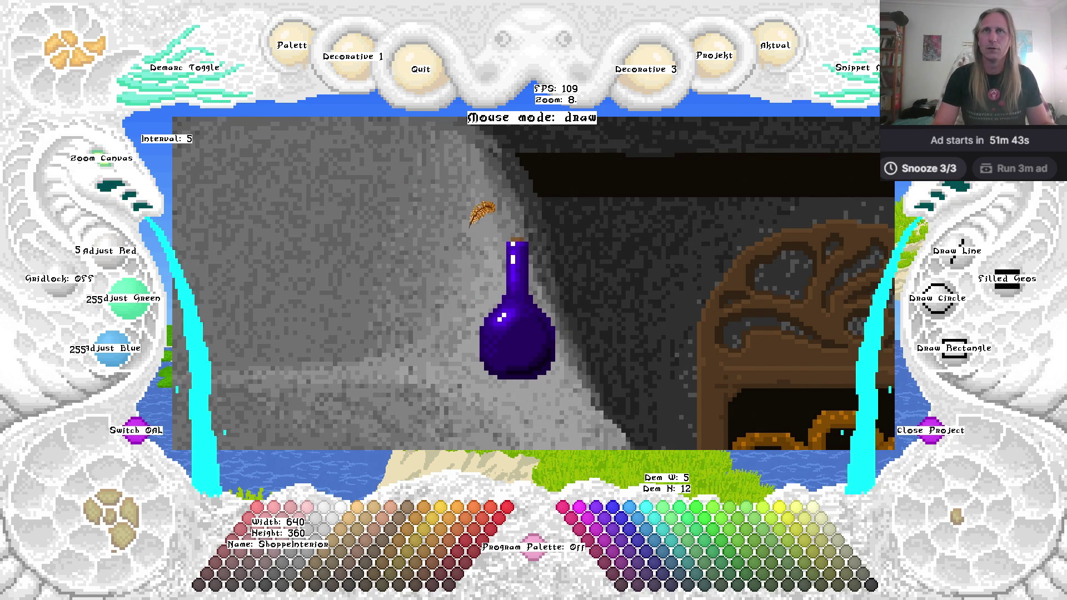
# Mark a 17×32 box around the bottle, copy it, cancel pasting and pan to the upper shelf.
pyautogui.click(132, 106)
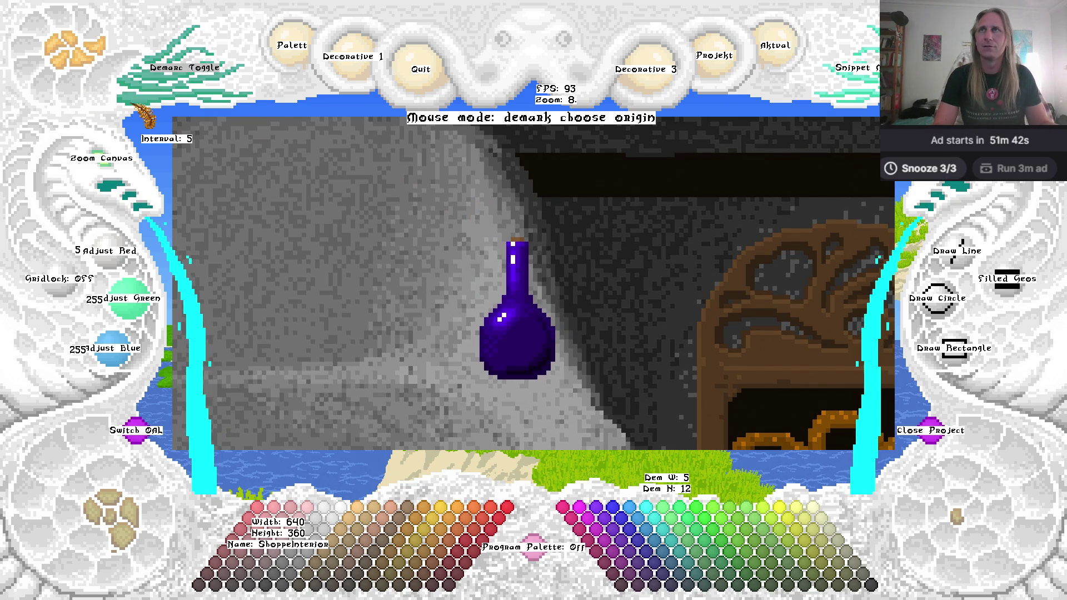
pyautogui.click(481, 238)
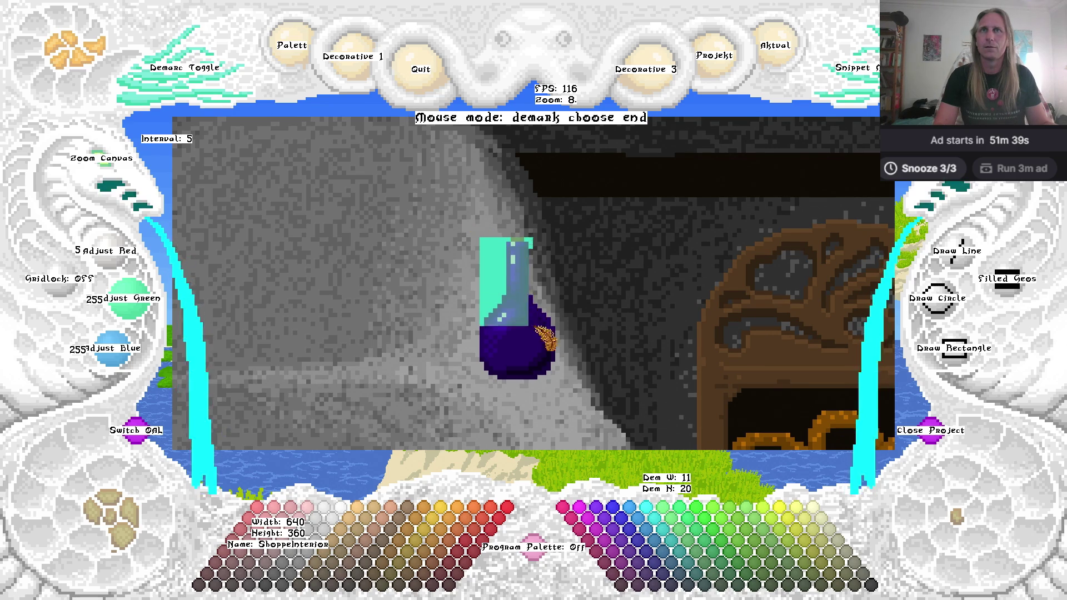
pyautogui.click(557, 380)
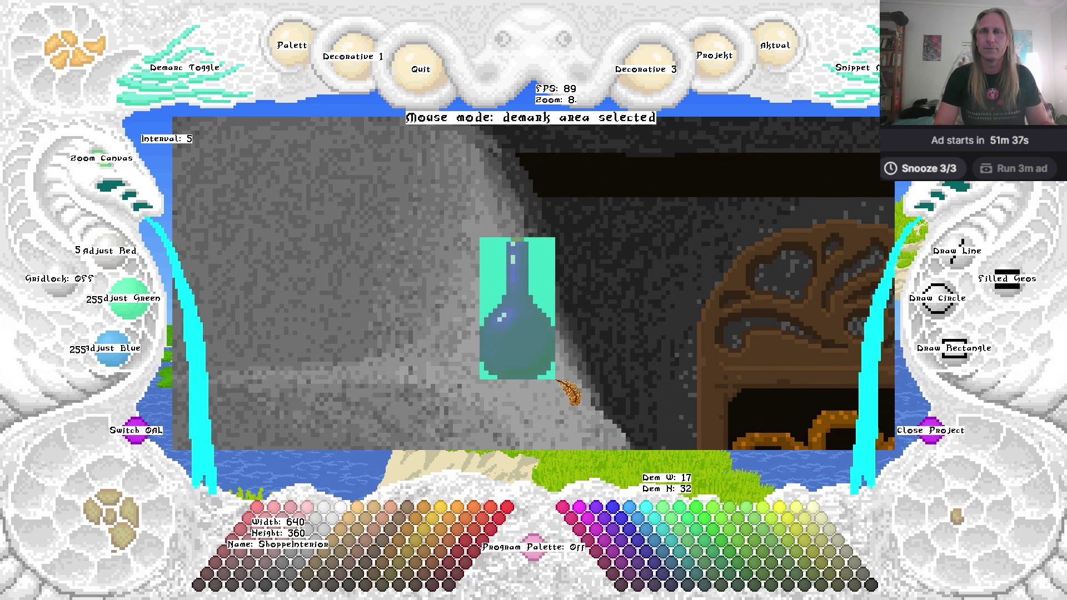
pyautogui.hotkey('ctrl', 'c')
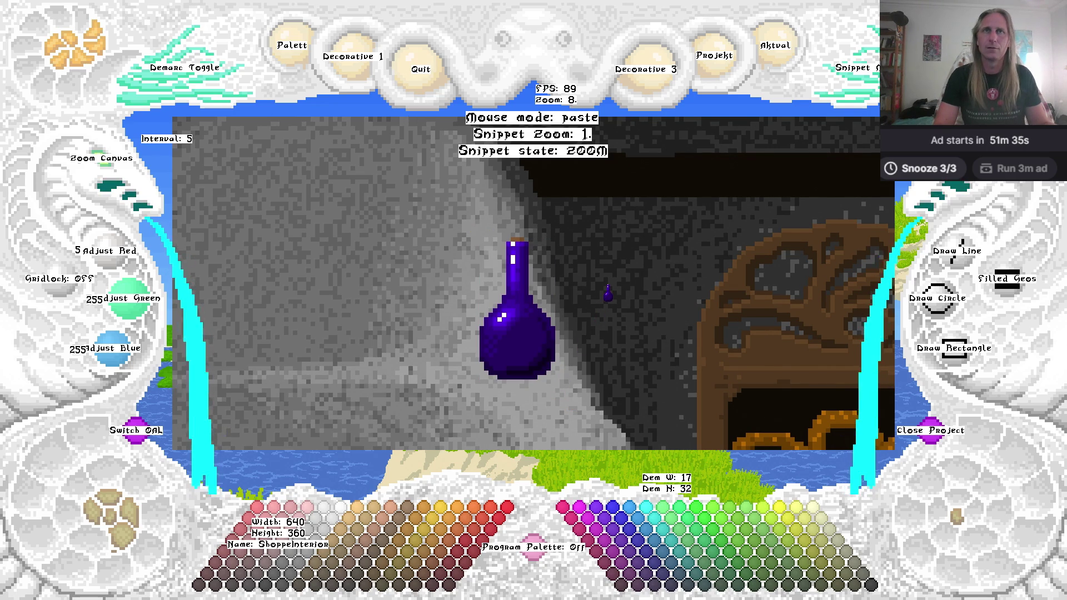
pyautogui.press('Escape')
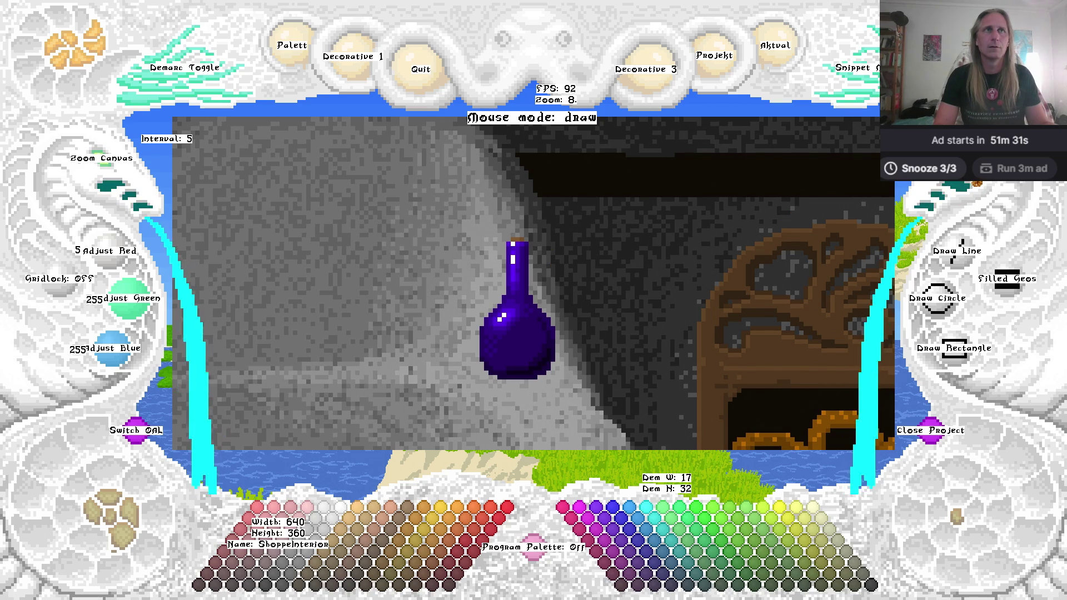
pyautogui.moveTo(521, 209); pyautogui.dragTo(487, 300)
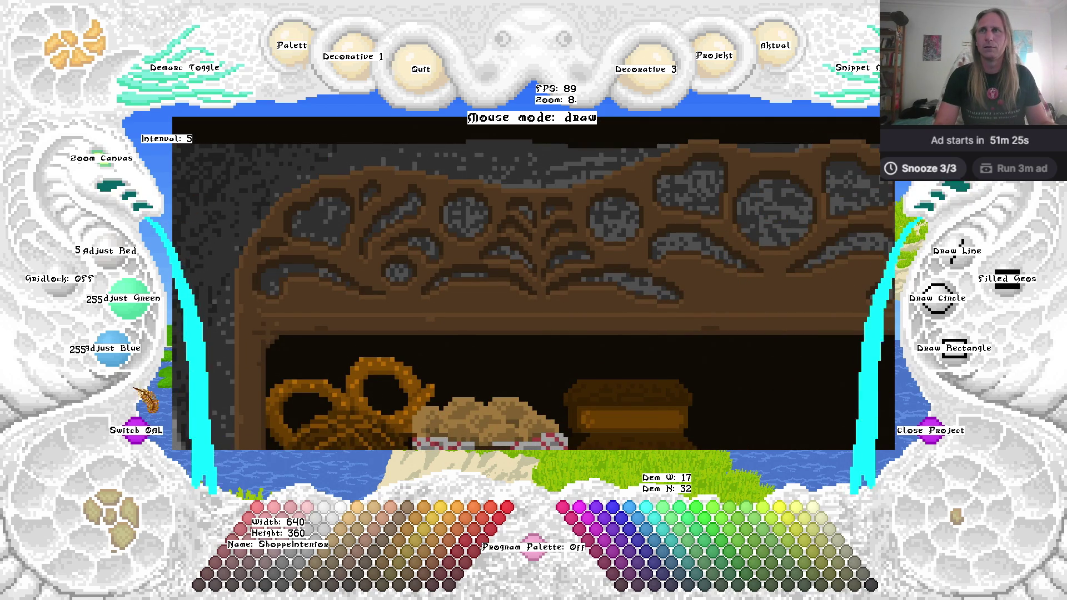
pyautogui.press('z')
pyautogui.press('z')
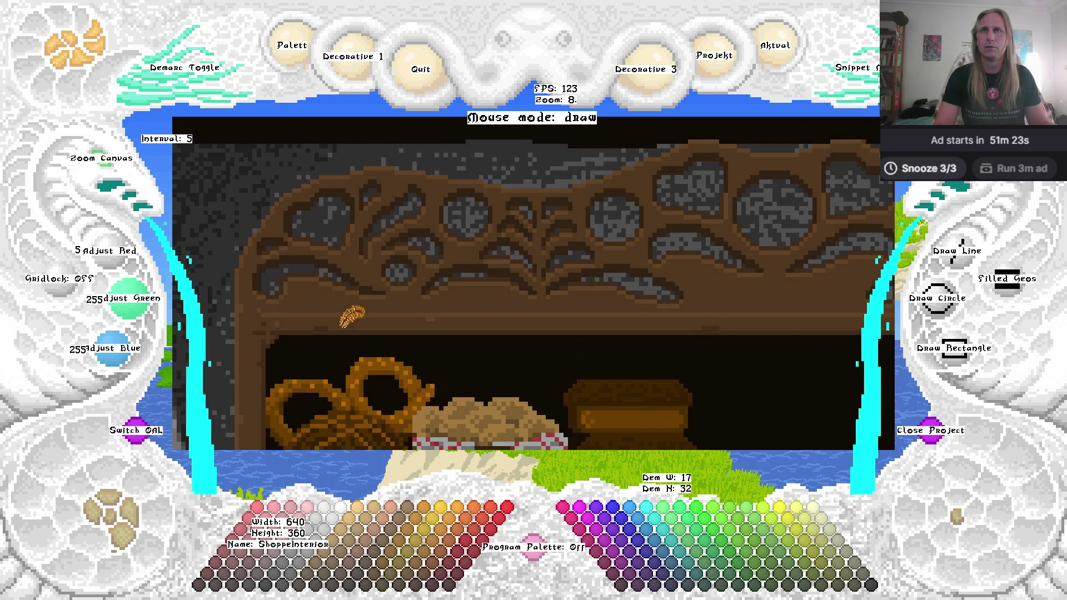
# Pick up the copied bottle for pasting at Snippet Zoom 8, staying on the shop interior picture.
pyautogui.hotkey('ctrl', 'v')
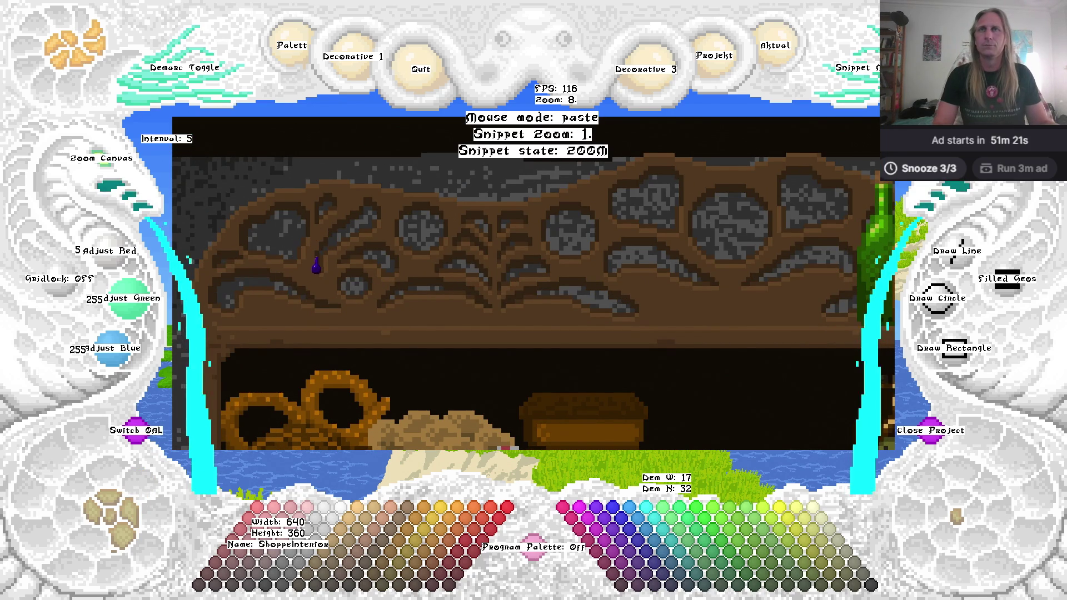
pyautogui.scroll(3, 389, 244)
pyautogui.scroll(3, 455, 242)
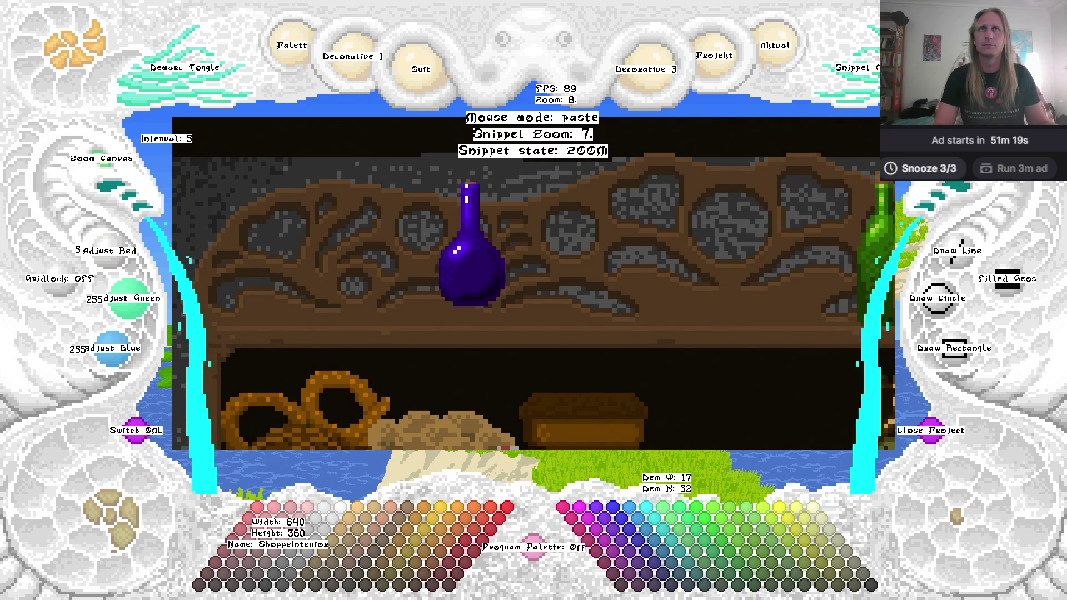
pyautogui.scroll(1, 489, 245)
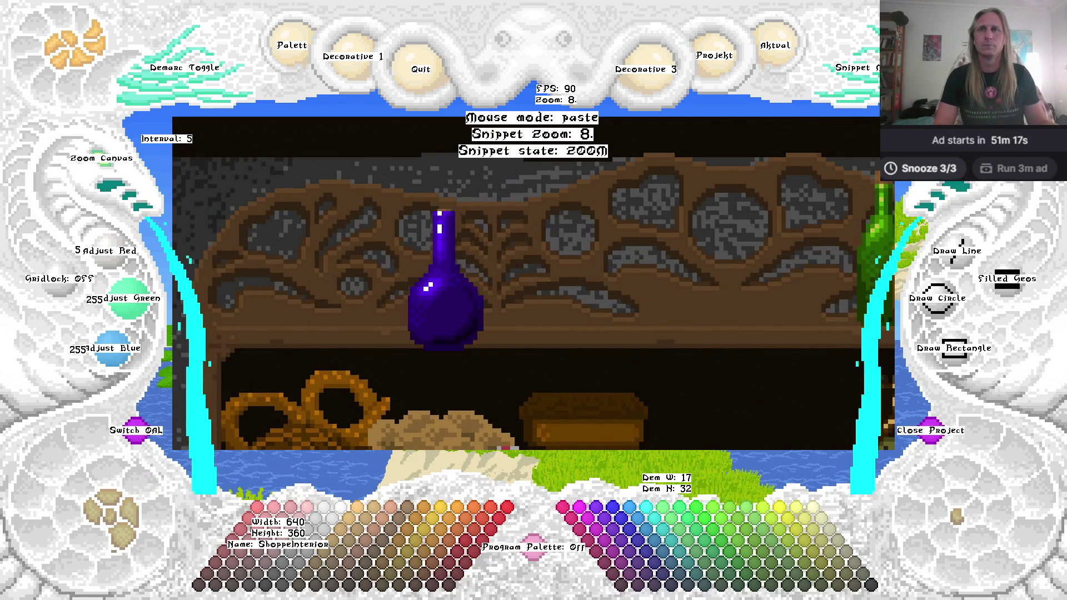
pyautogui.click(145, 430)
pyautogui.click(139, 533)
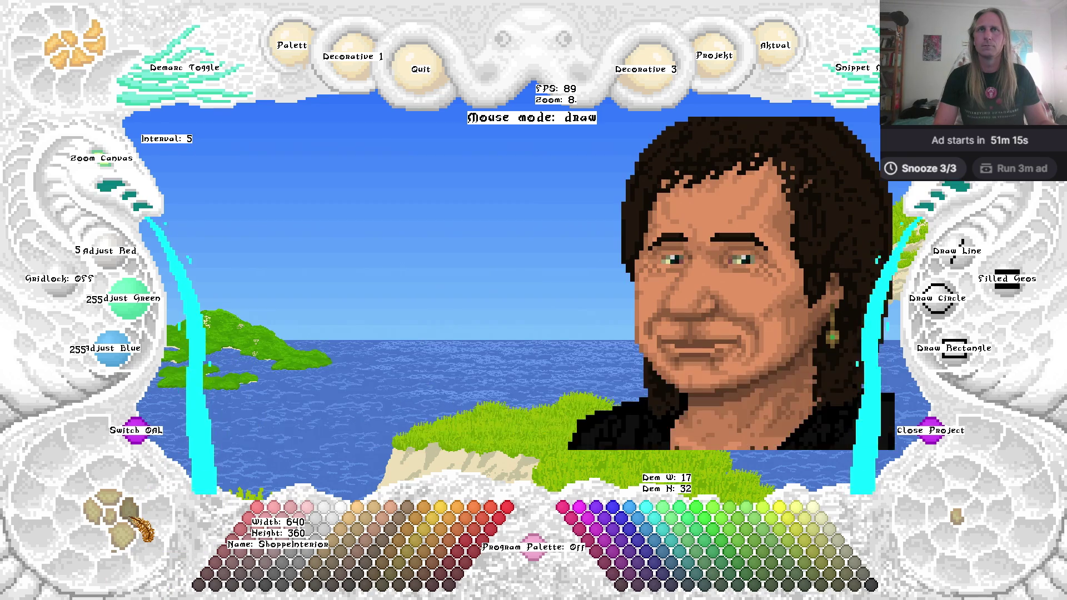
pyautogui.click(143, 531)
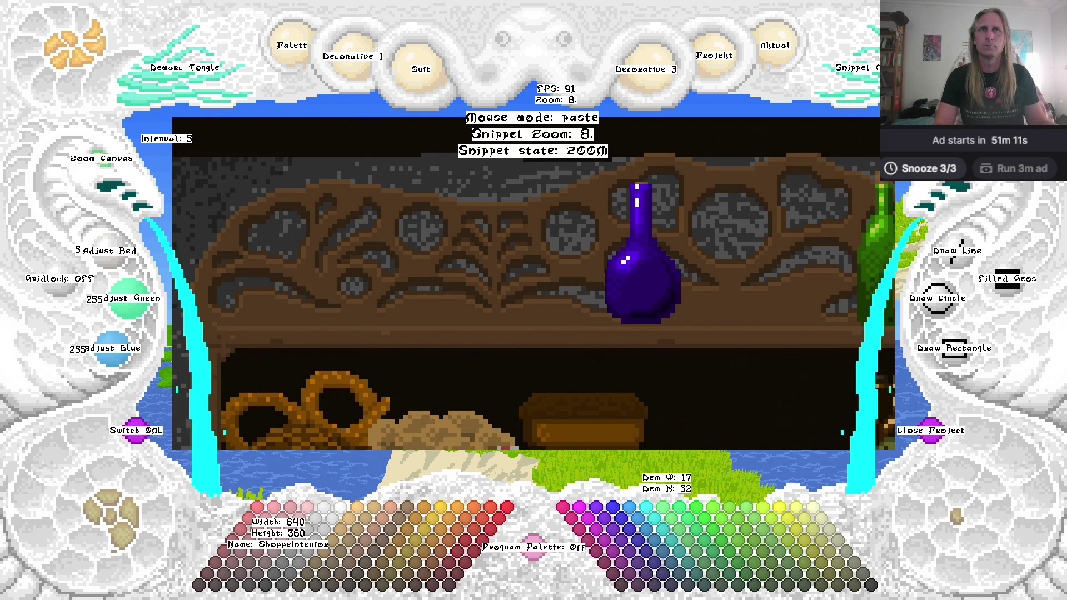
# Stamp five purple bottles along the upper shelf, then return to drawing.
pyautogui.click(642, 255)
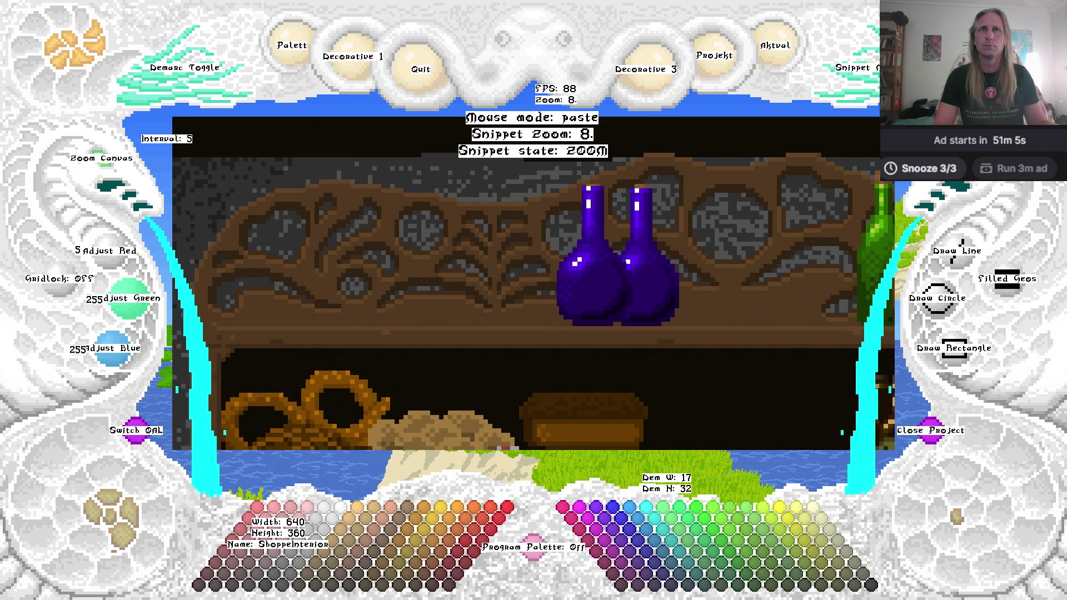
pyautogui.click(586, 256)
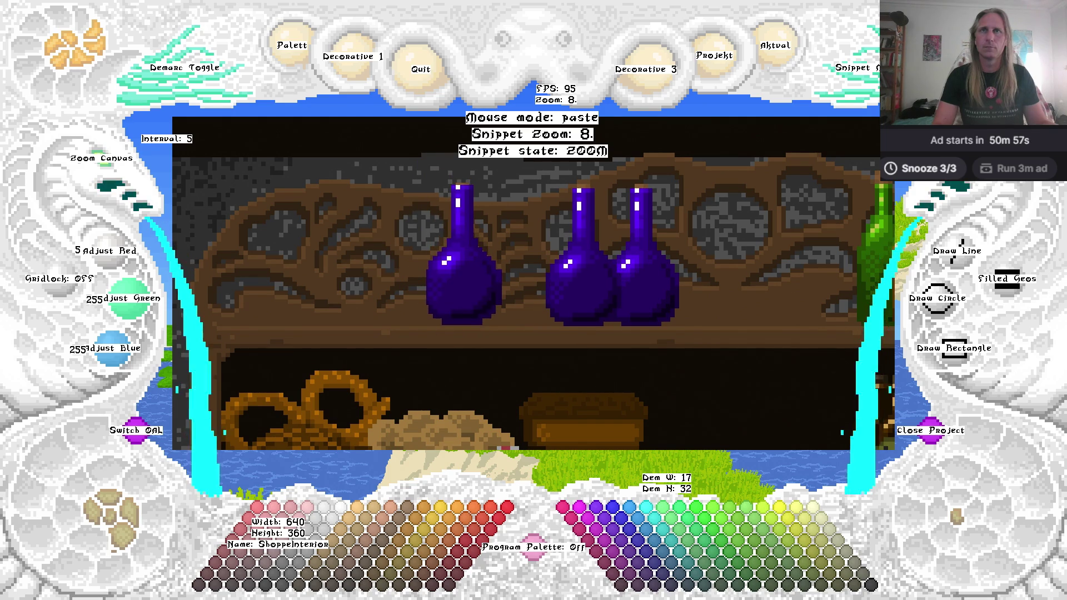
pyautogui.click(464, 255)
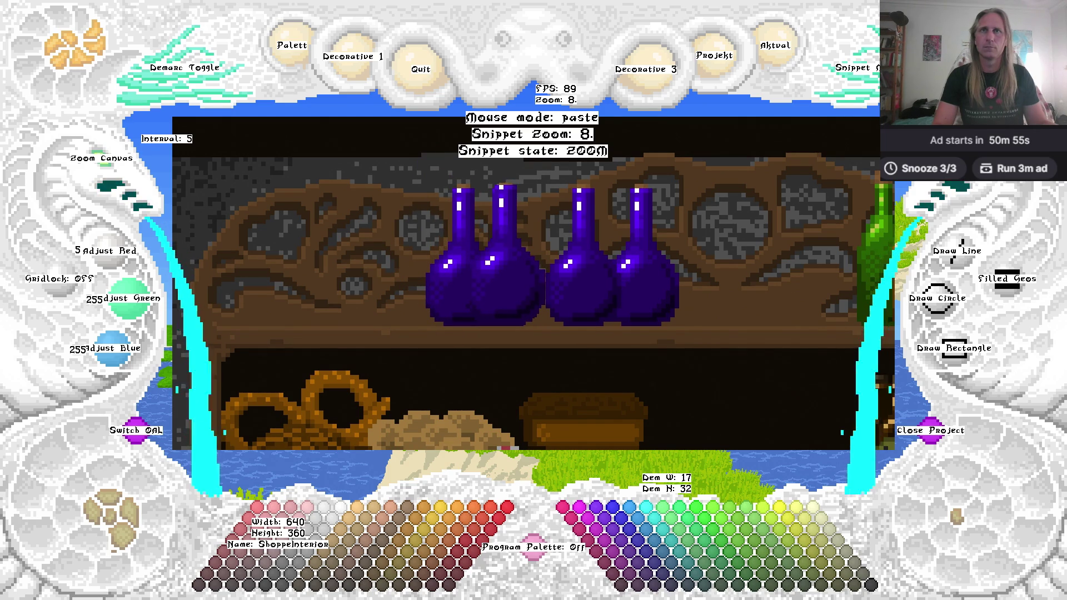
pyautogui.click(503, 255)
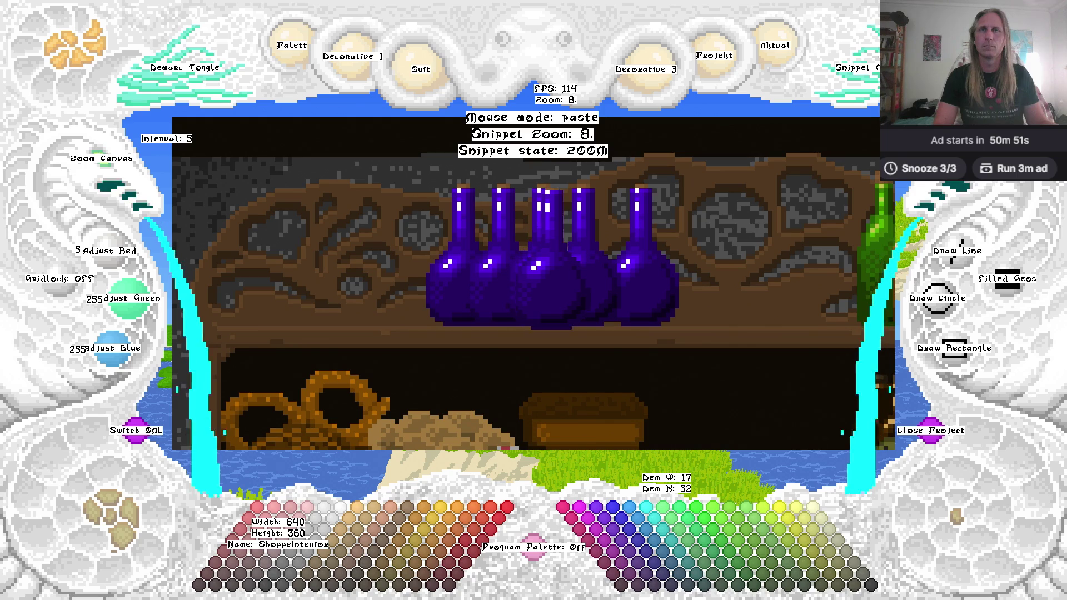
pyautogui.click(542, 255)
pyautogui.press('Escape')
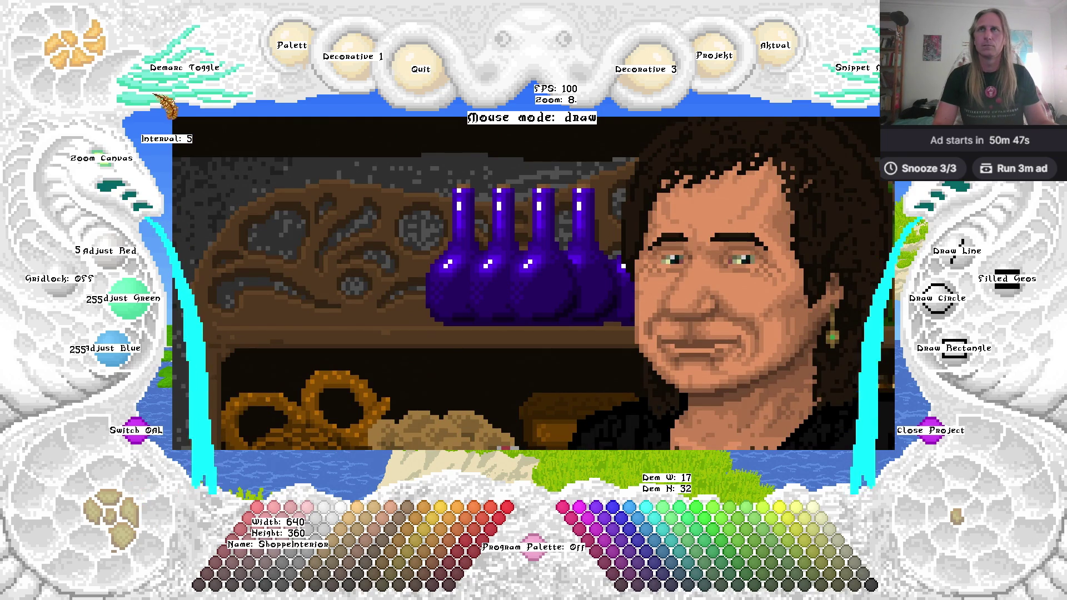
# Zoom out to the whole shop scene, save ShoppeInterior and quit the editor.
pyautogui.click(119, 177)
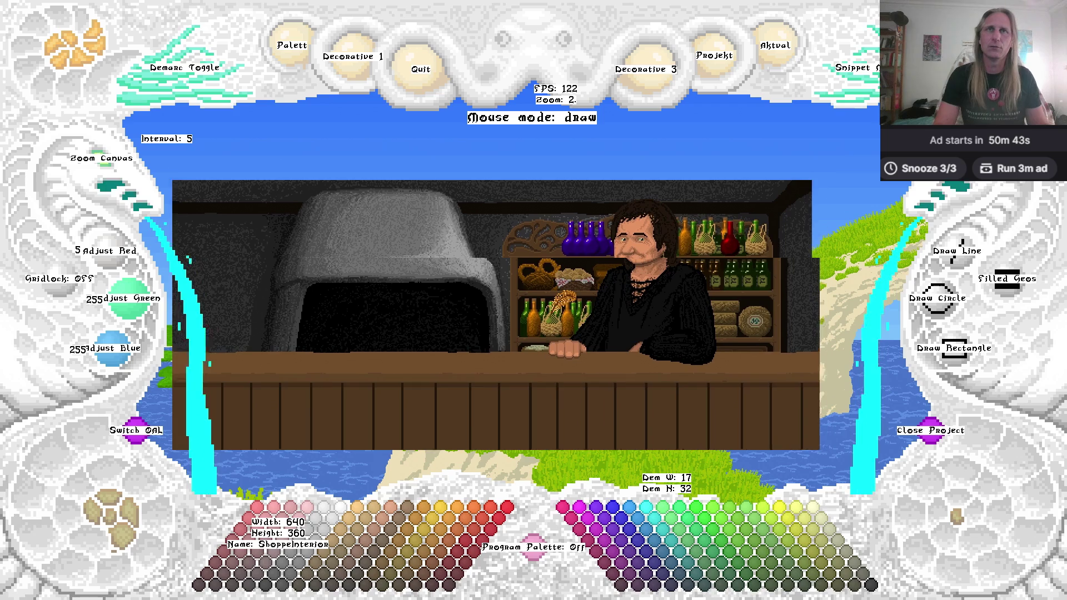
pyautogui.hotkey('ctrl', 's')
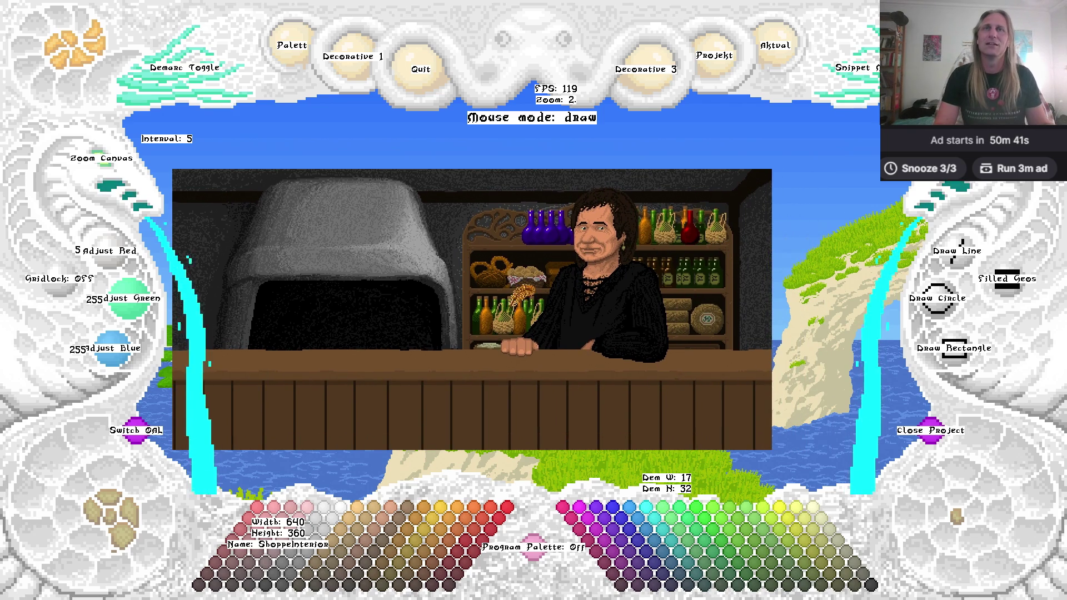
pyautogui.click(789, 50)
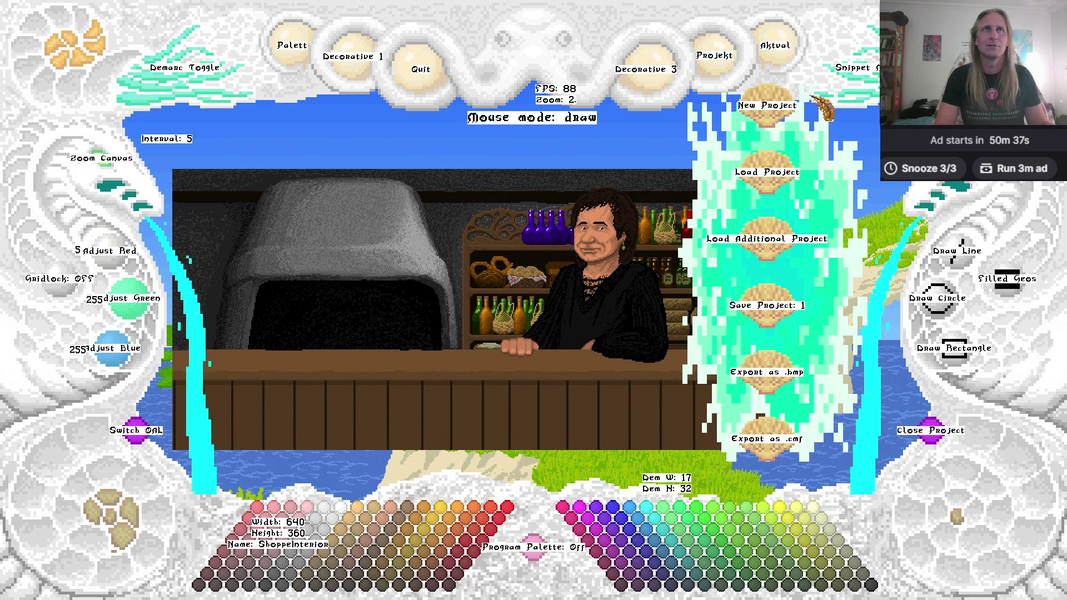
pyautogui.click(781, 47)
pyautogui.press('Escape')
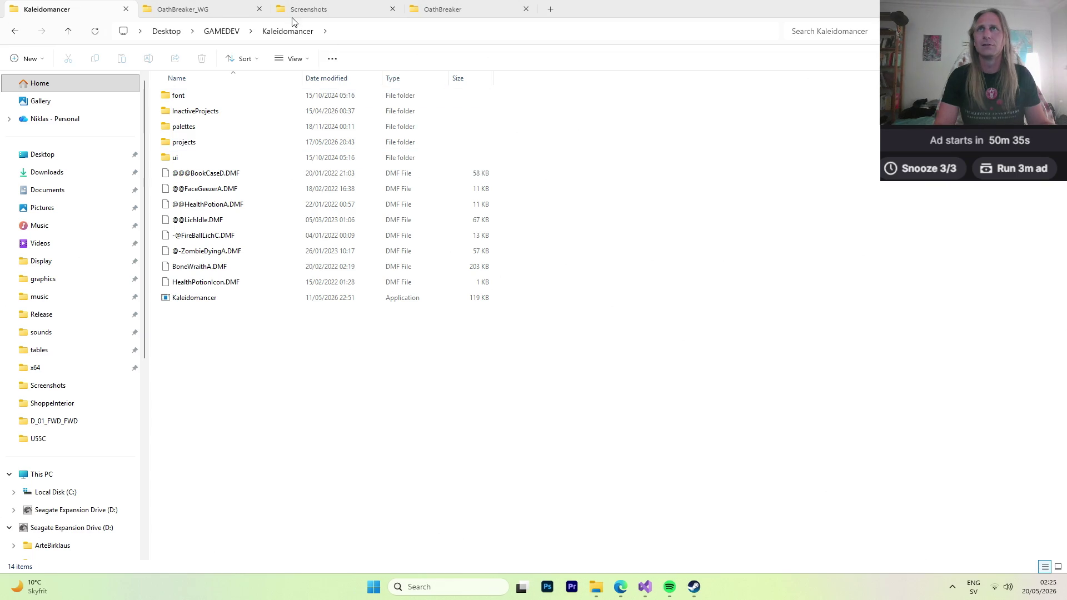
# Select the saved ShoppeInterior.KMF in projects > ShoppeInterior.
pyautogui.doubleClick(184, 143)
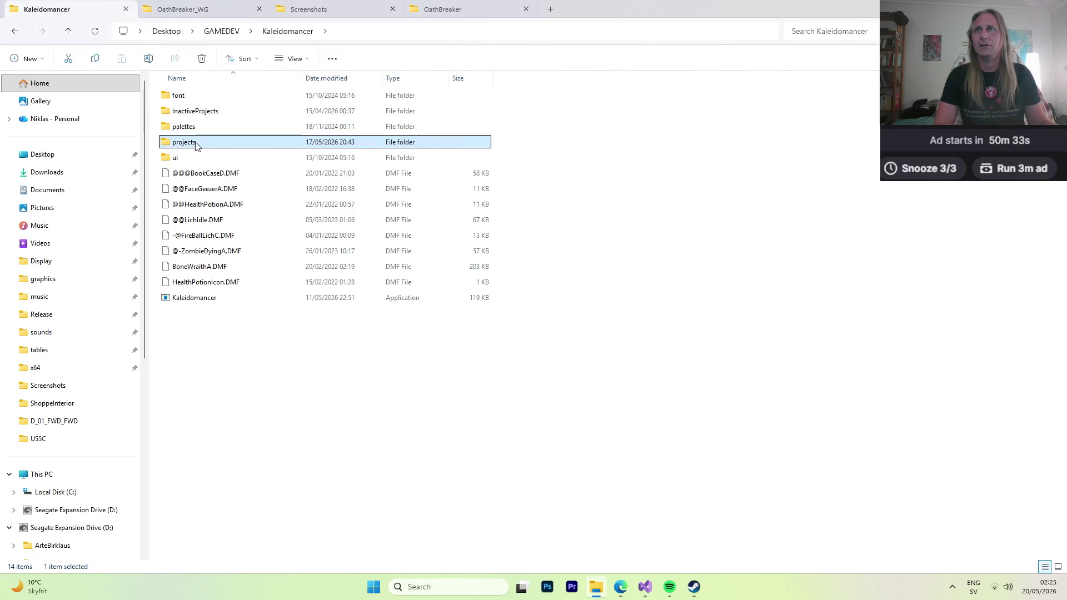
pyautogui.doubleClick(205, 299)
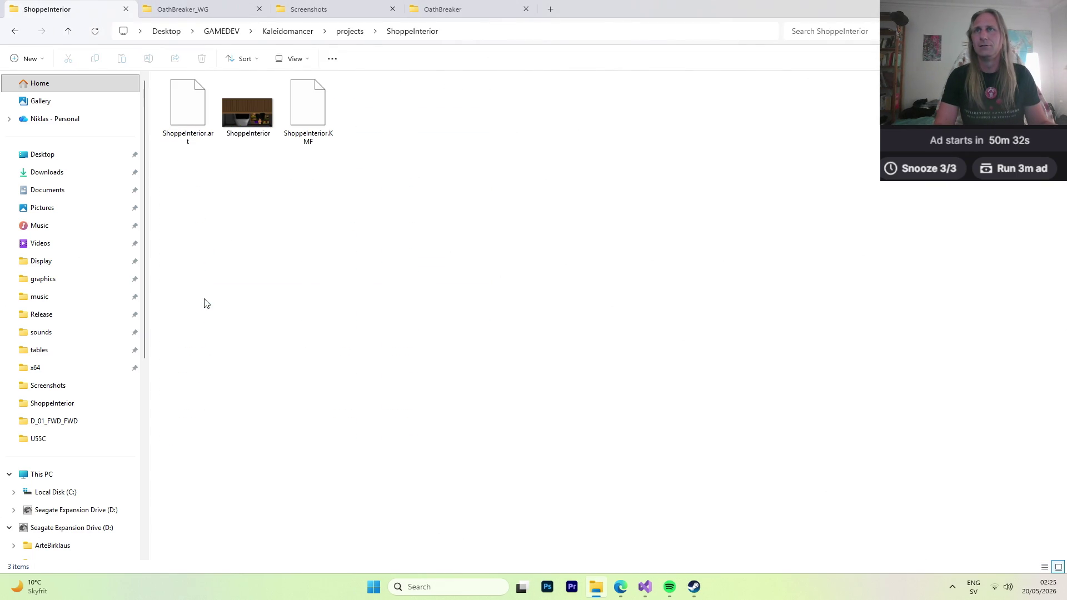
pyautogui.click(309, 119)
pyautogui.click(207, 11)
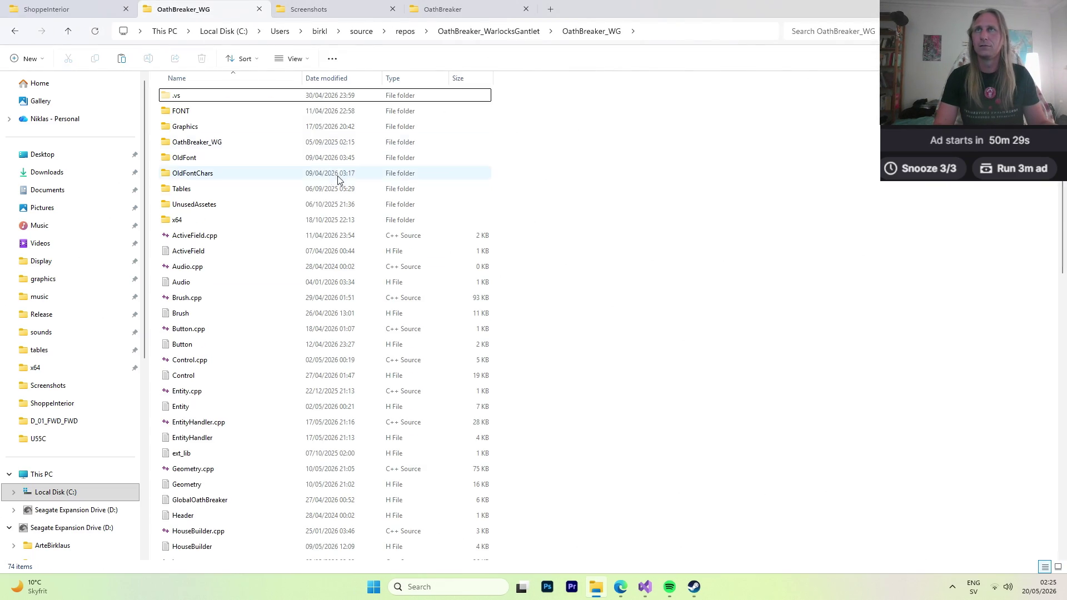
# Replace the old ShoppeInterior.KMF in Graphics > UI > YeOldeShoppe > S_01 > D_01_FWD_FWD with the new one.
pyautogui.doubleClick(216, 131)
pyautogui.doubleClick(203, 175)
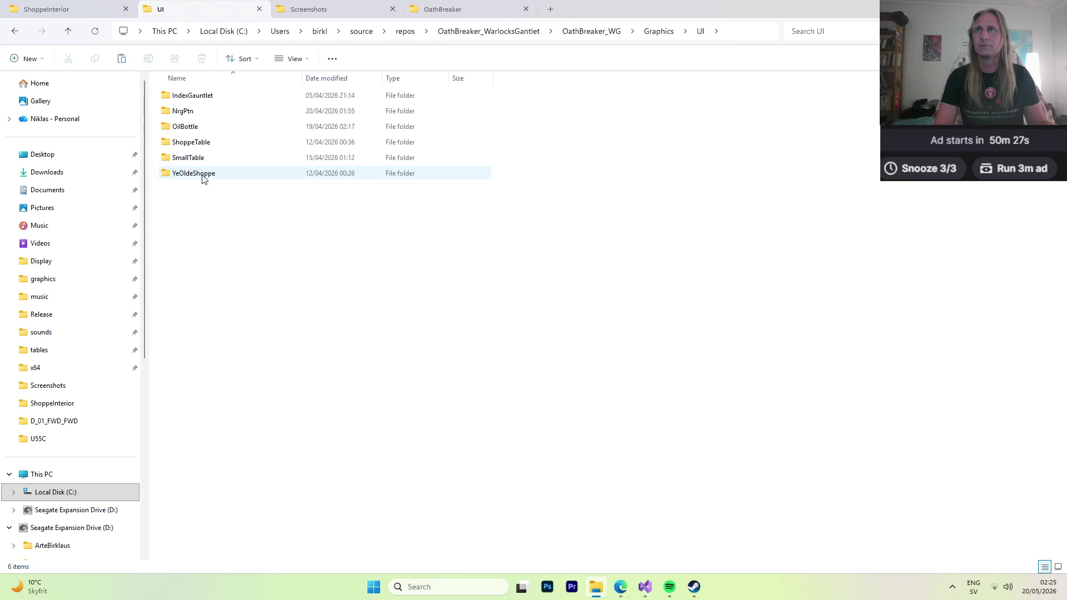
pyautogui.doubleClick(201, 174)
pyautogui.doubleClick(192, 96)
pyautogui.doubleClick(189, 96)
pyautogui.click(185, 98)
pyautogui.press('Delete')
pyautogui.hotkey('ctrl', 'z')
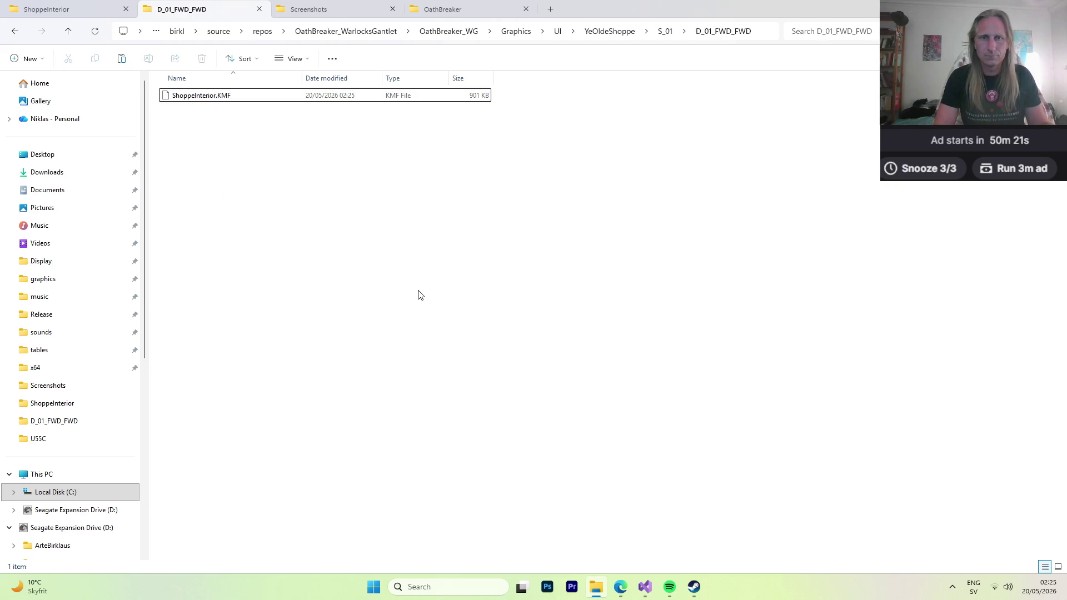
pyautogui.click(645, 586)
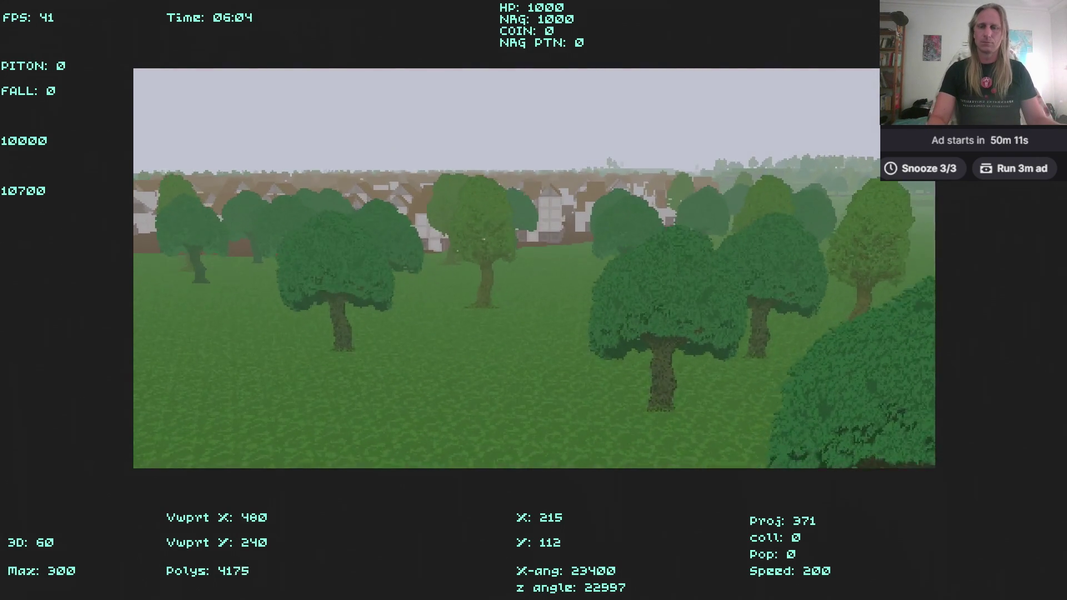
# Walk into the village and down the cobbled alley out into the square.
pyautogui.press('Up')
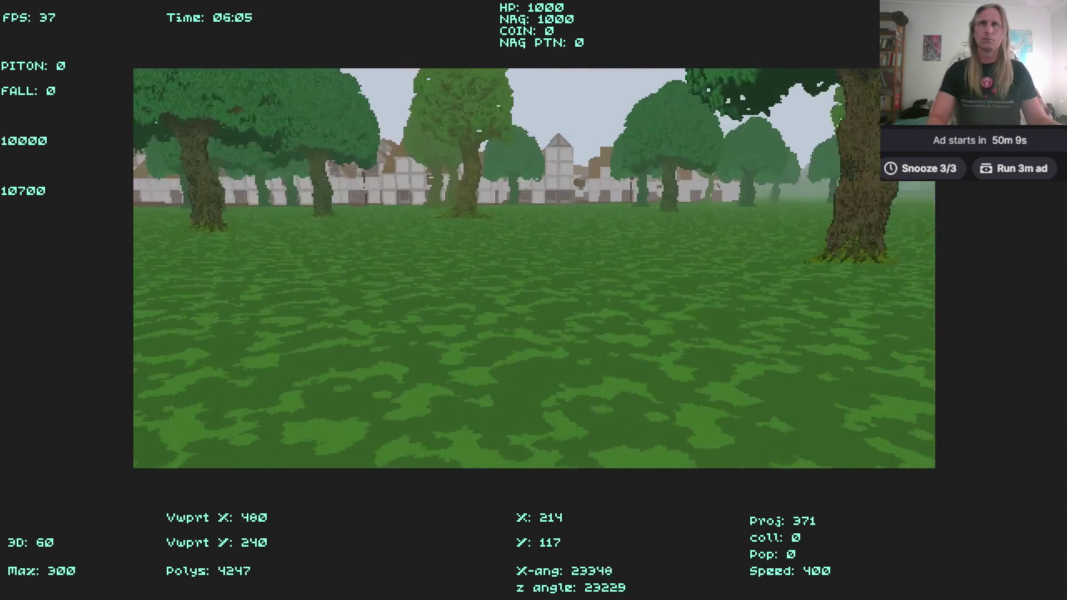
pyautogui.press('Up')
pyautogui.press('Left')
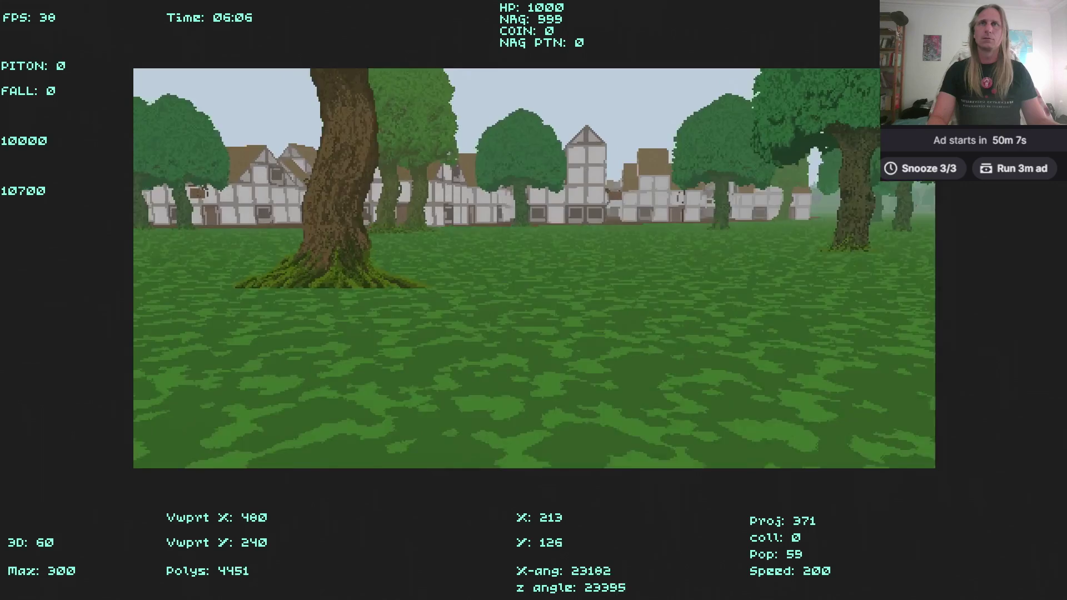
pyautogui.press('Up')
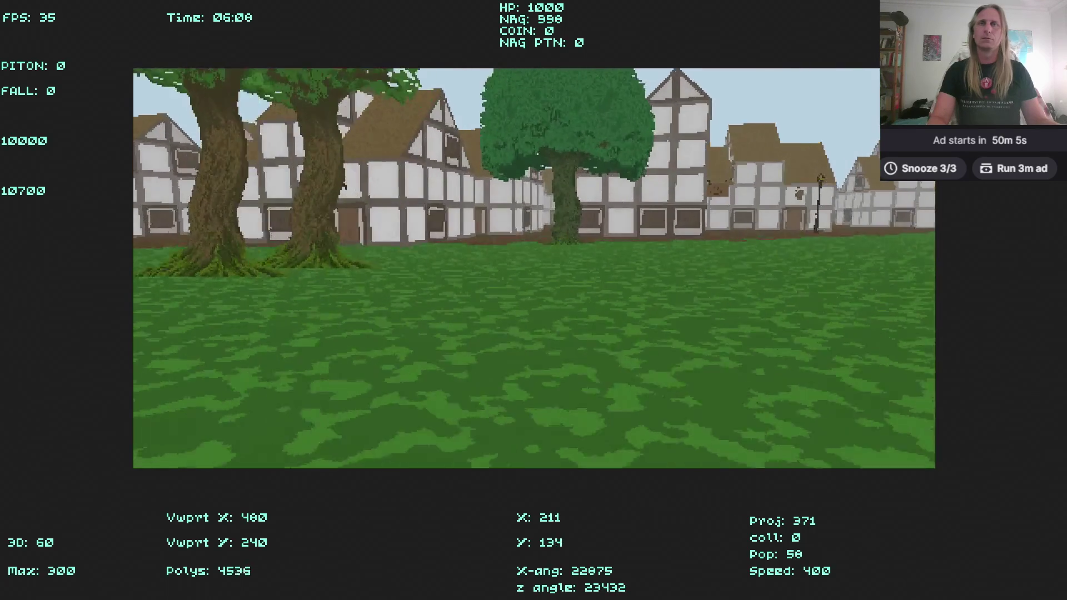
pyautogui.press('Up')
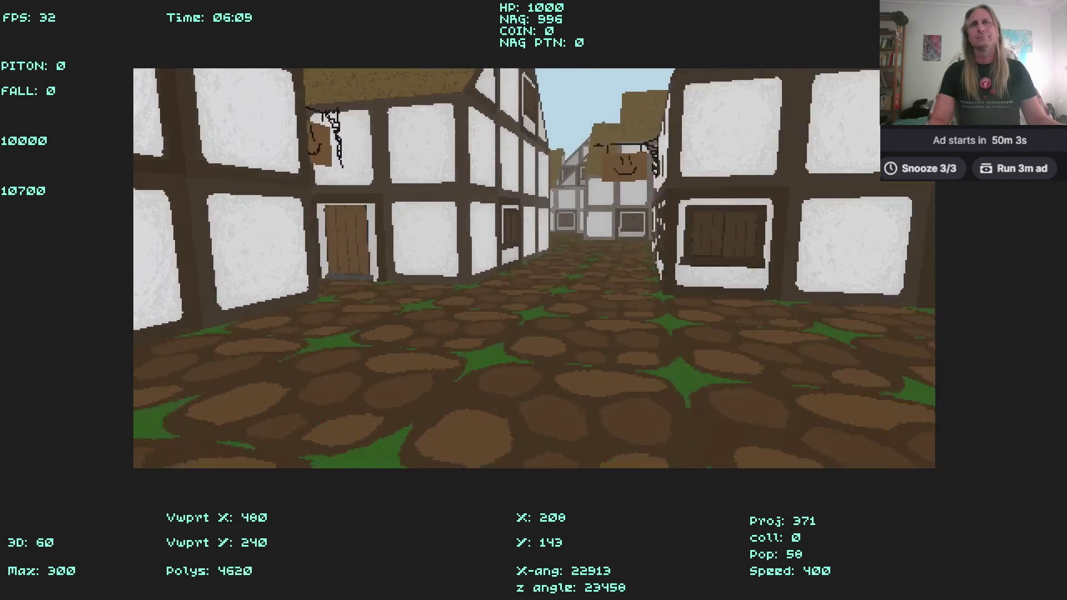
pyautogui.press('Up')
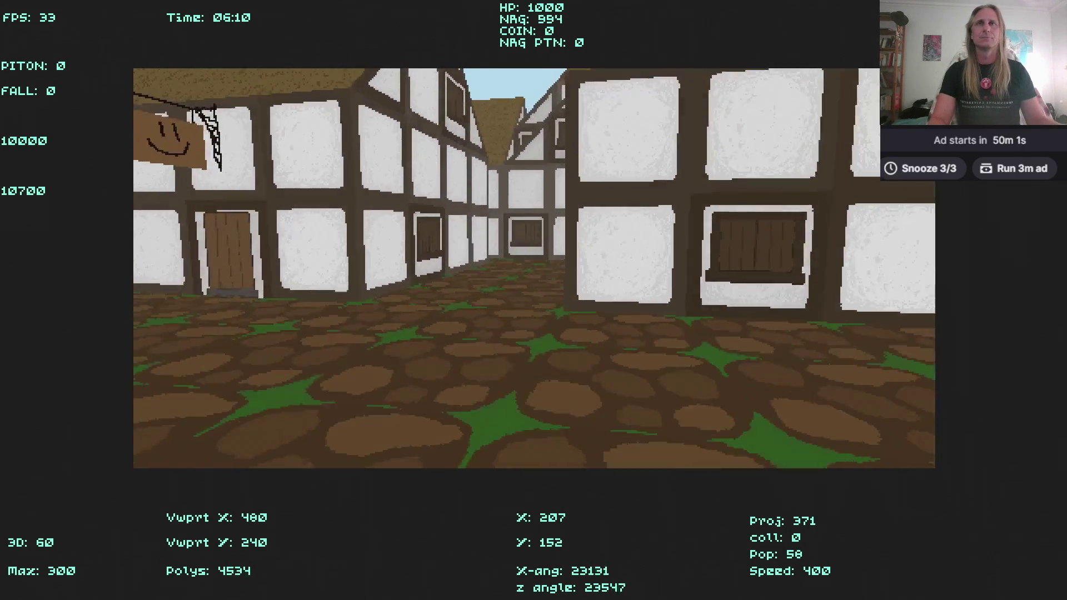
pyautogui.press('Up')
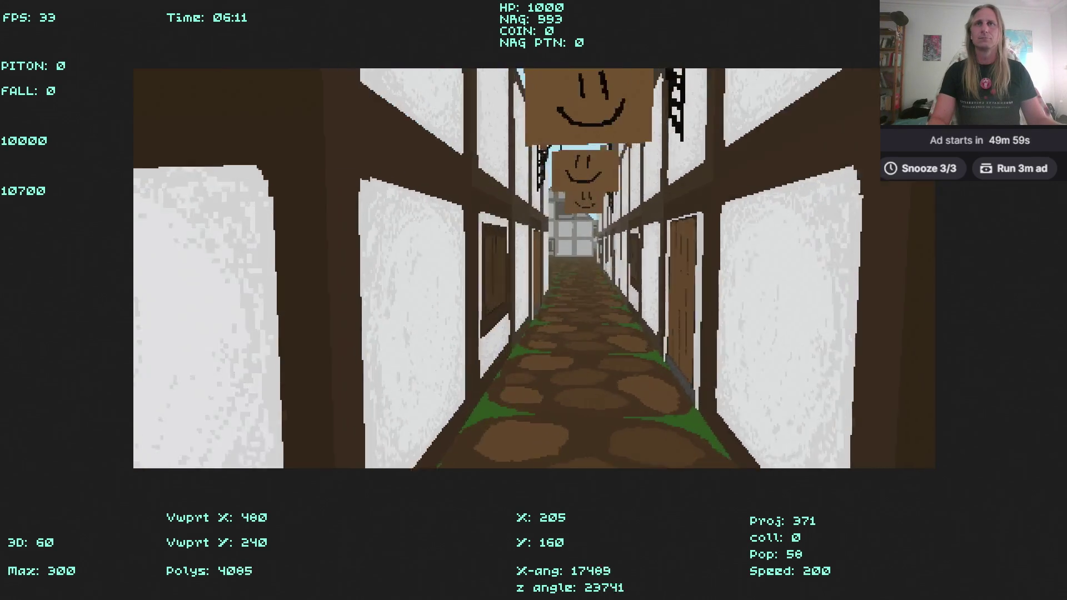
pyautogui.press('Up')
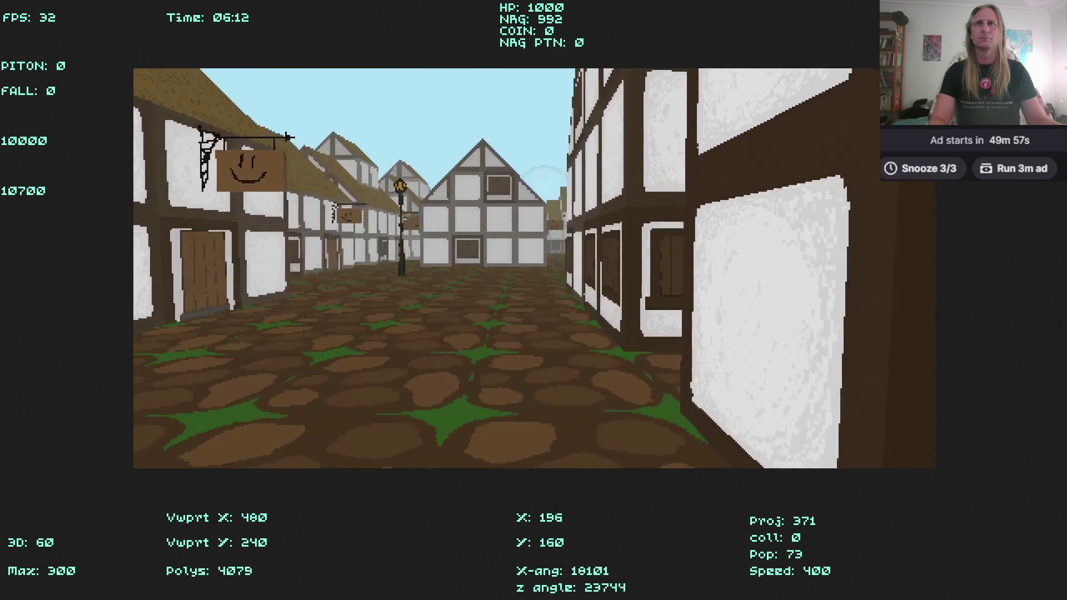
# Walk down the street of shop signs and through the smiley-sign shop door to trade.
pyautogui.press('Right')
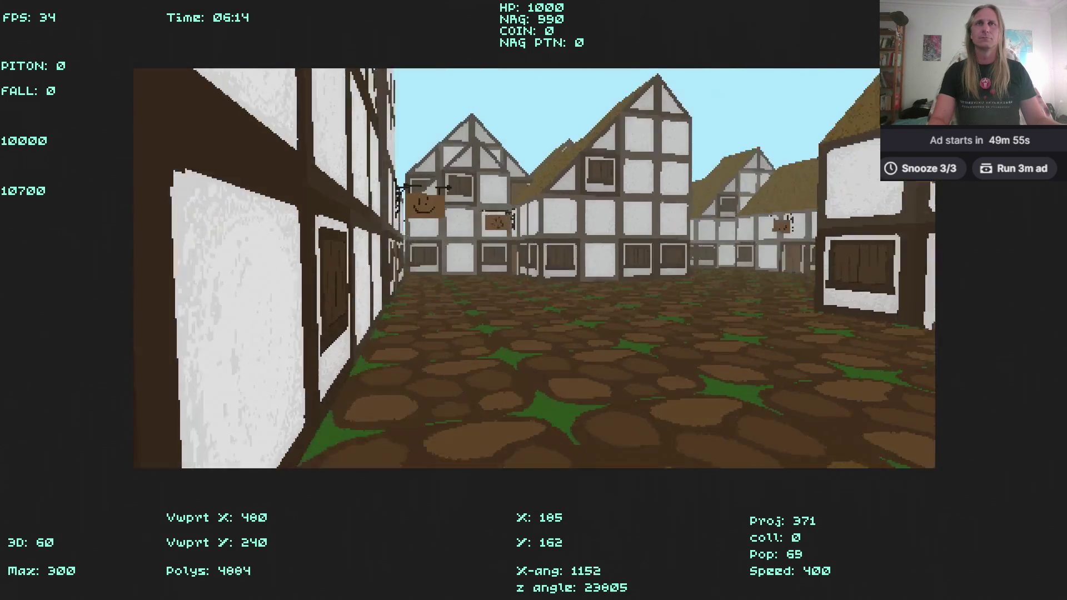
pyautogui.press('Left')
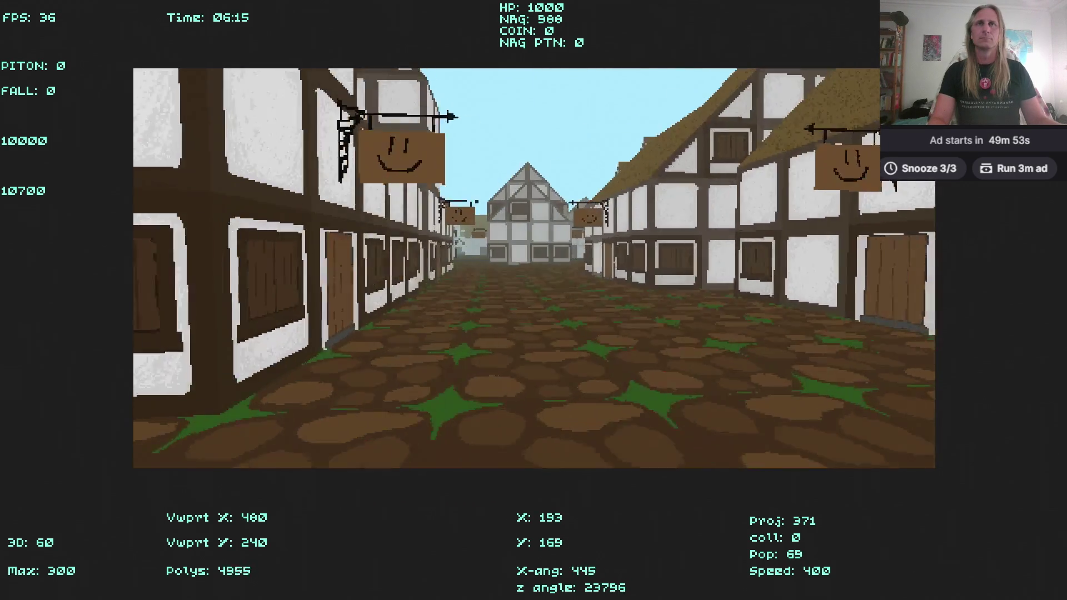
pyautogui.press('Up')
pyautogui.press('Left')
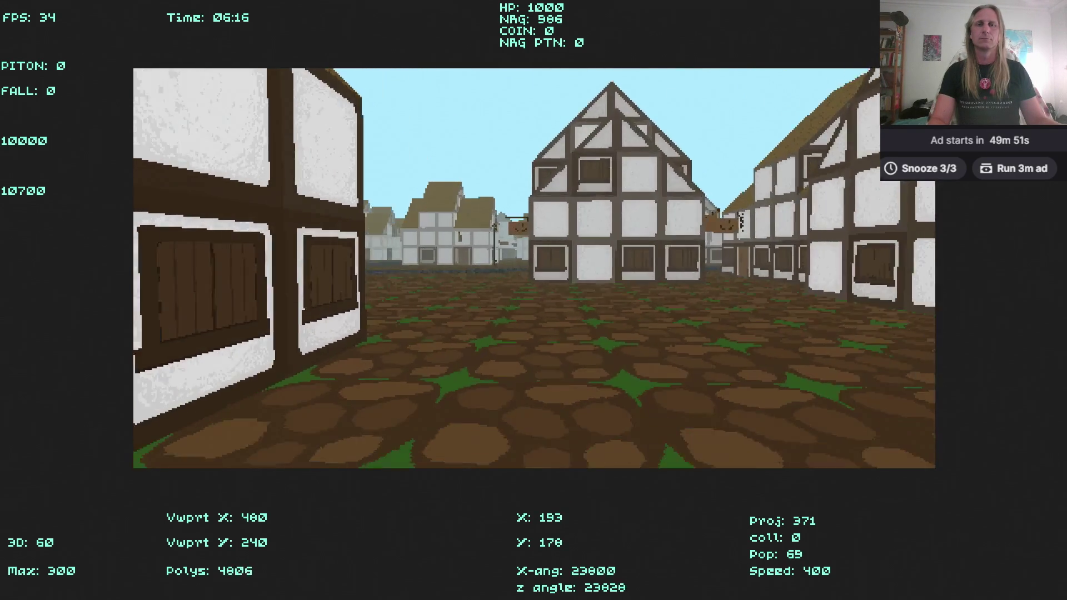
pyautogui.press('Left')
pyautogui.press('Right')
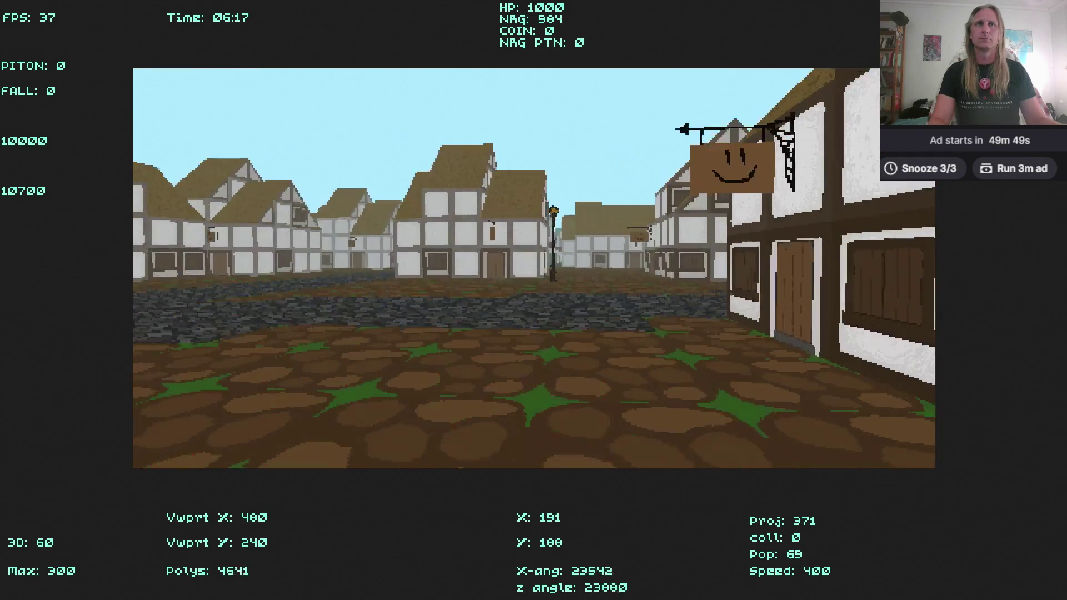
pyautogui.press('Right')
pyautogui.press('Up')
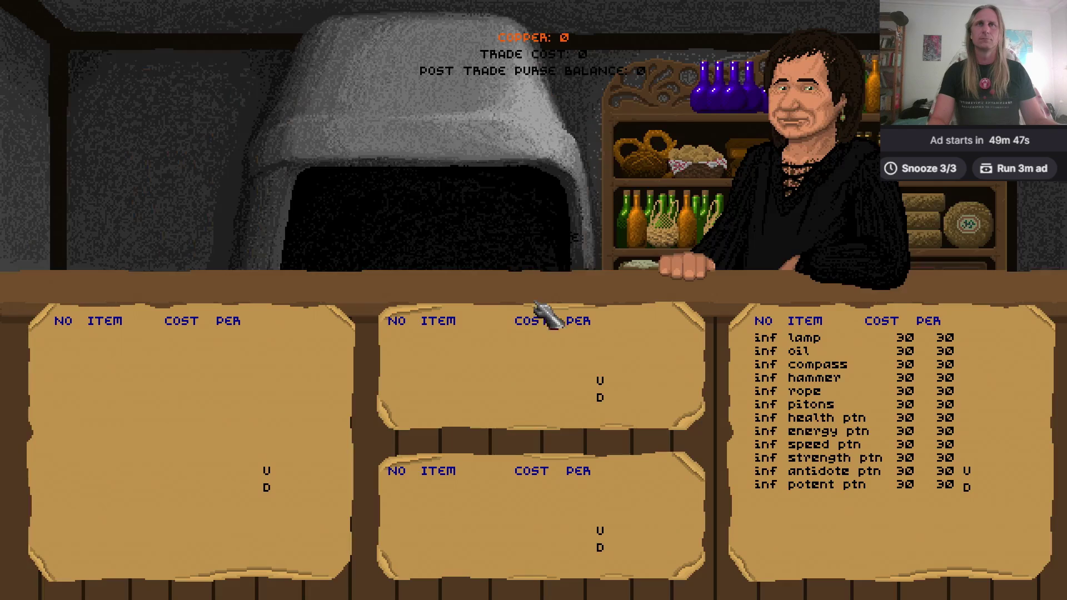